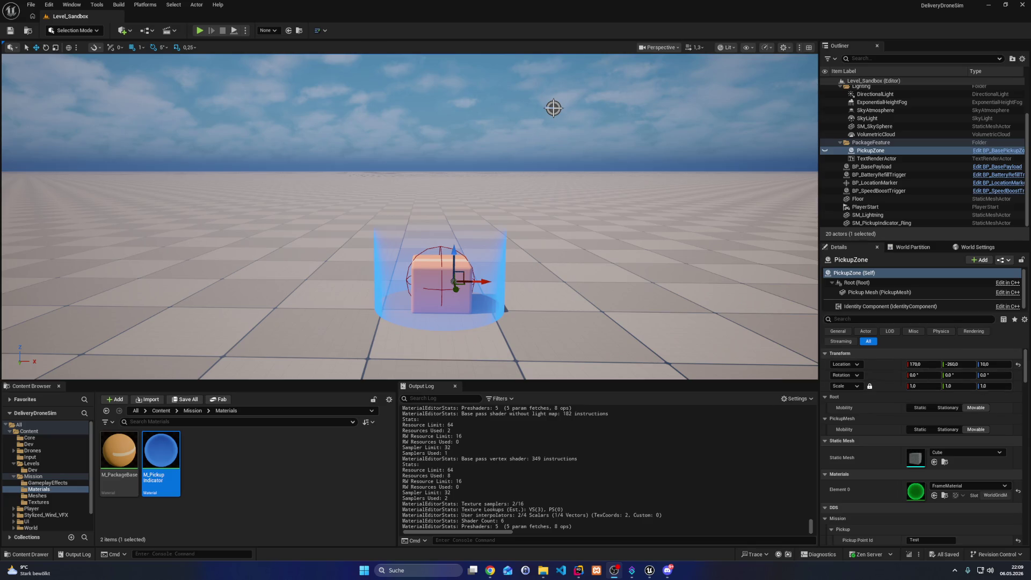
Launch Snipping Tool from a 'snip' search and capture a rectangle around the pickup cube
click(490, 571)
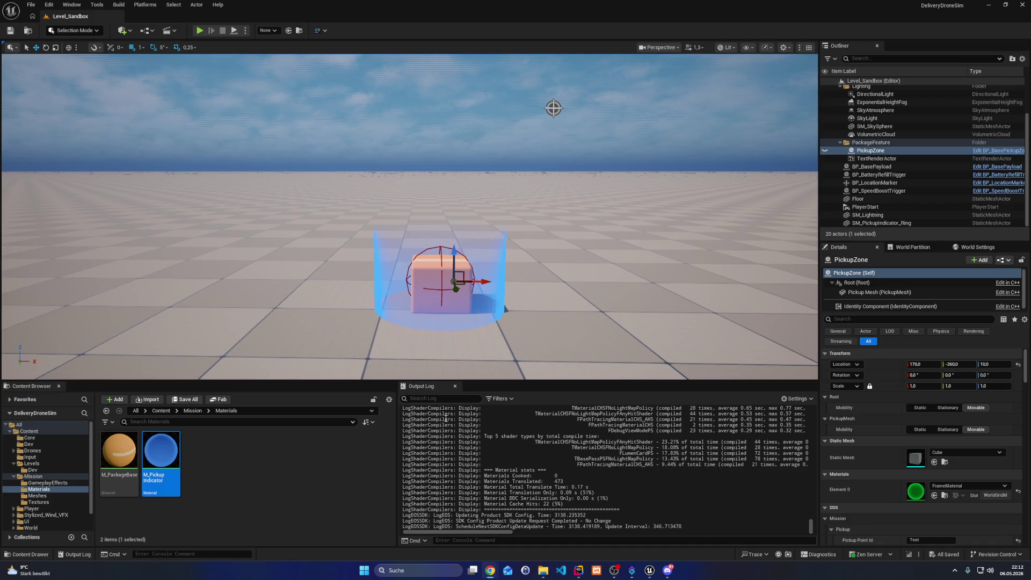
click(443, 569)
text(snipping Tool)
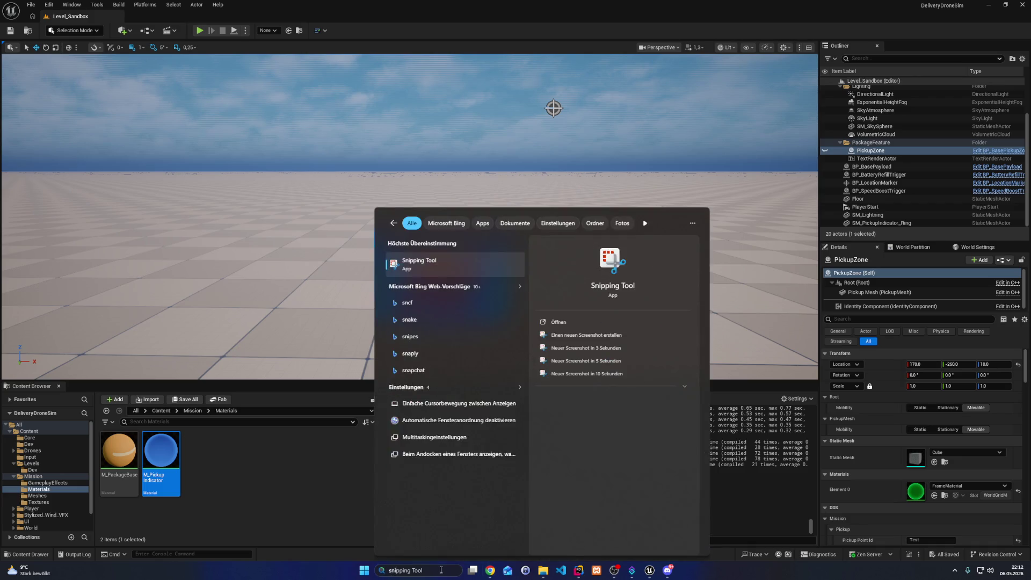
key(Return)
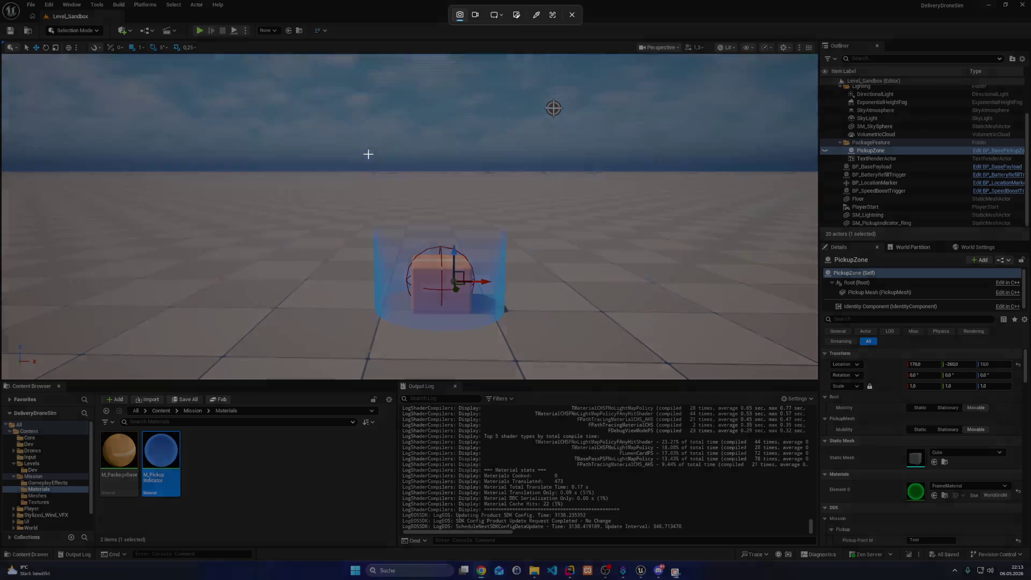
drag(346, 193, 548, 357)
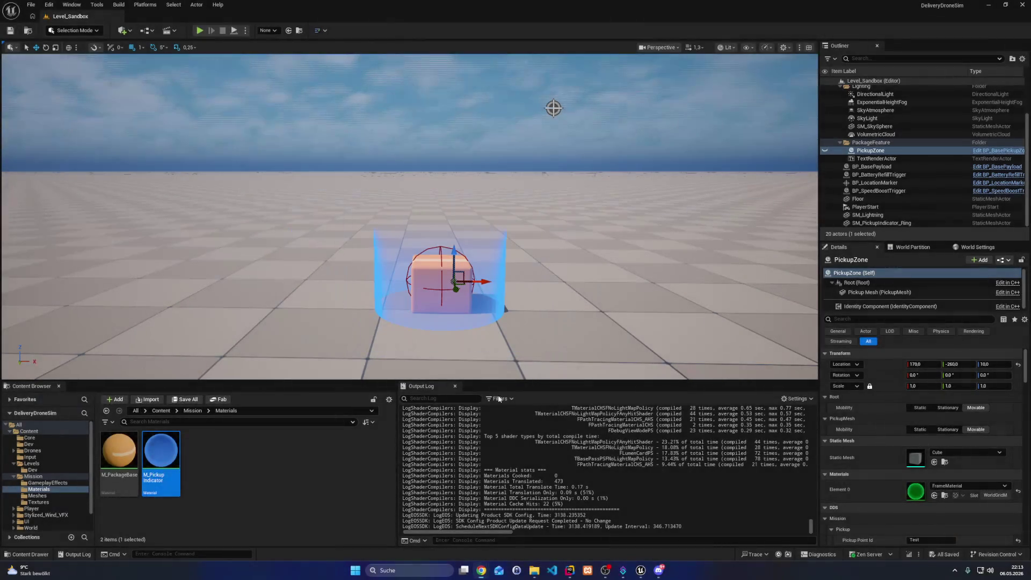
mouse_move(482, 570)
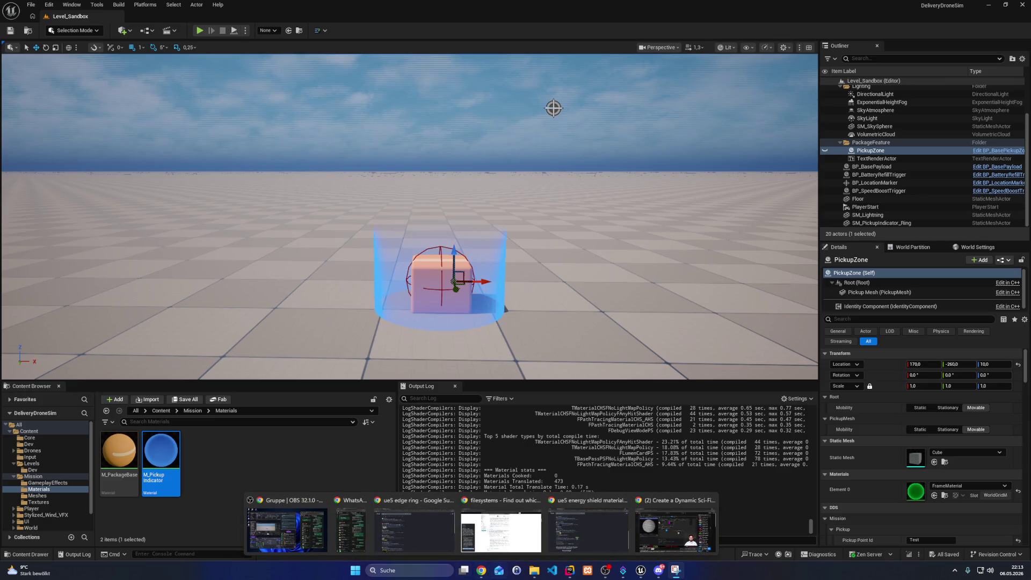
mouse_move(527, 577)
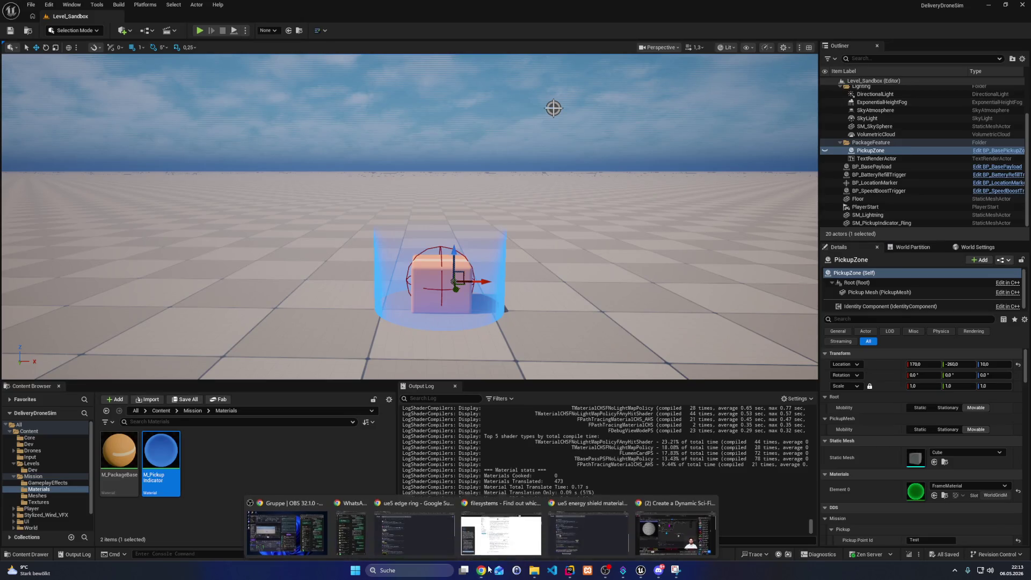
click(571, 526)
click(37, 8)
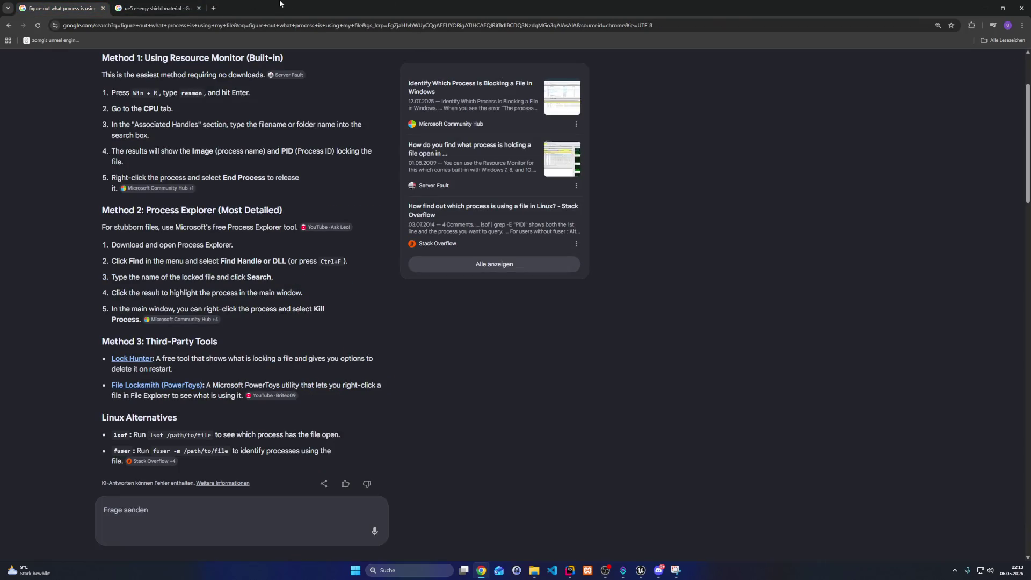
click(1021, 8)
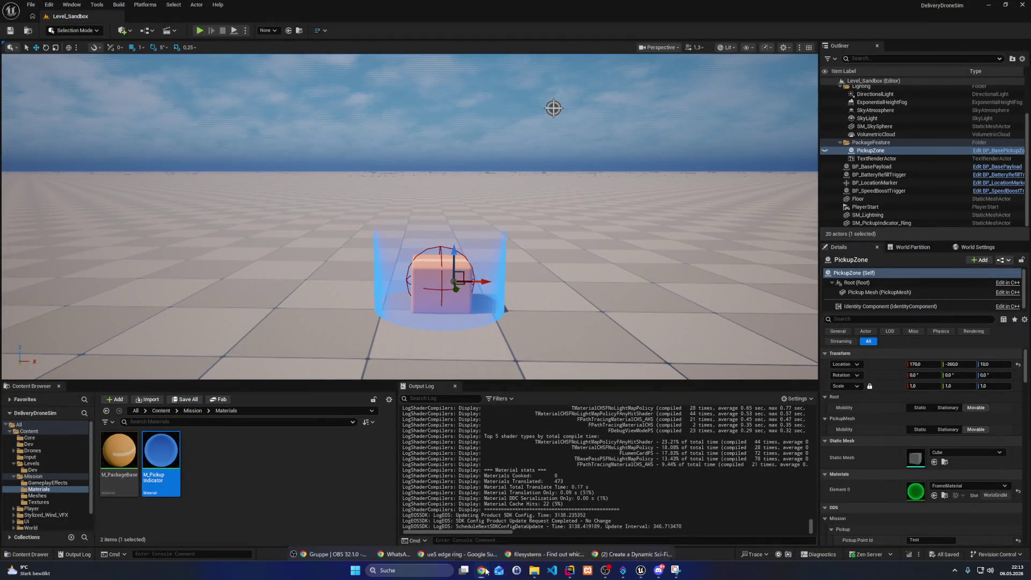
mouse_move(482, 570)
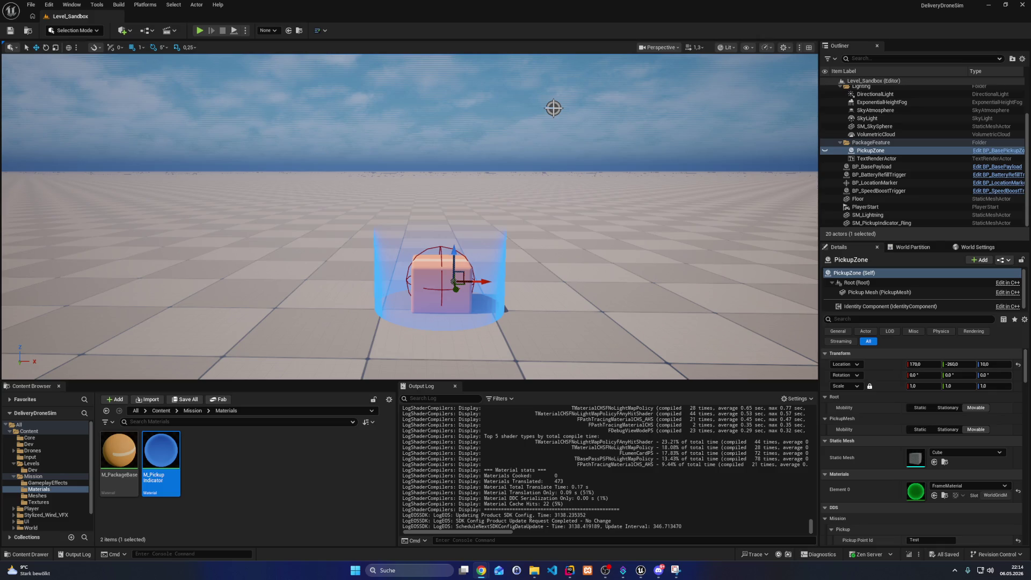
key(alt+Tab)
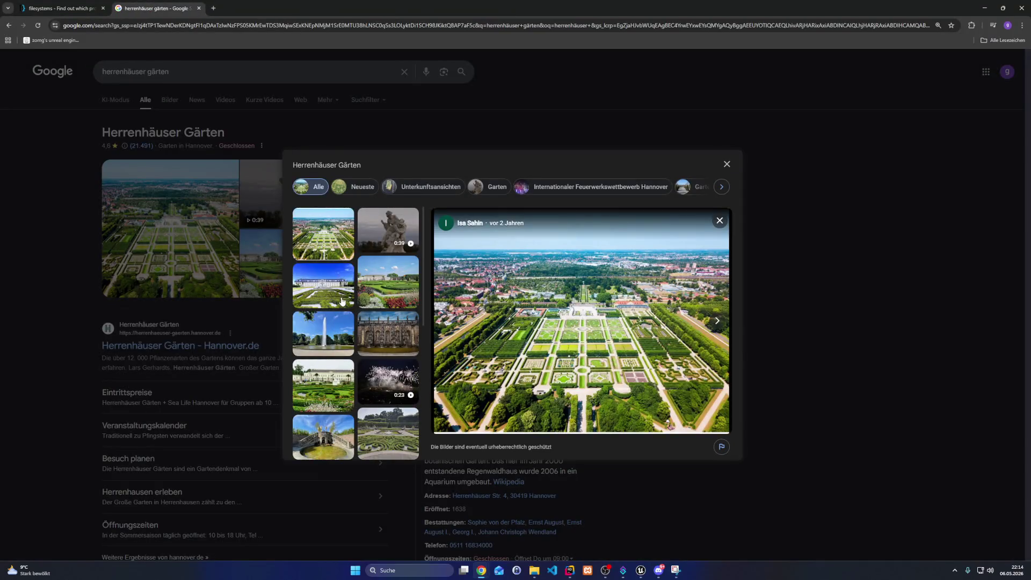
click(341, 302)
click(317, 368)
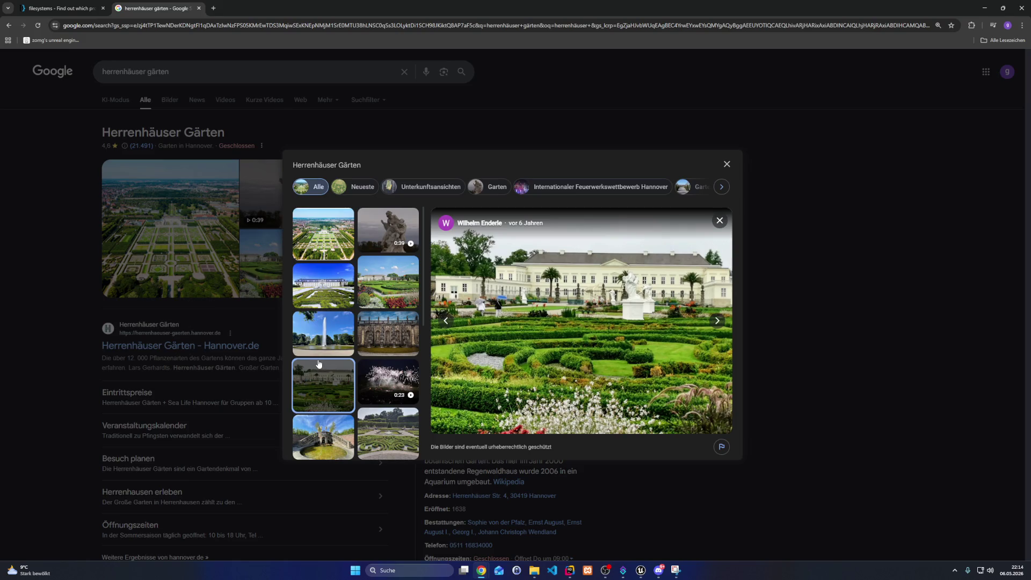
click(717, 321)
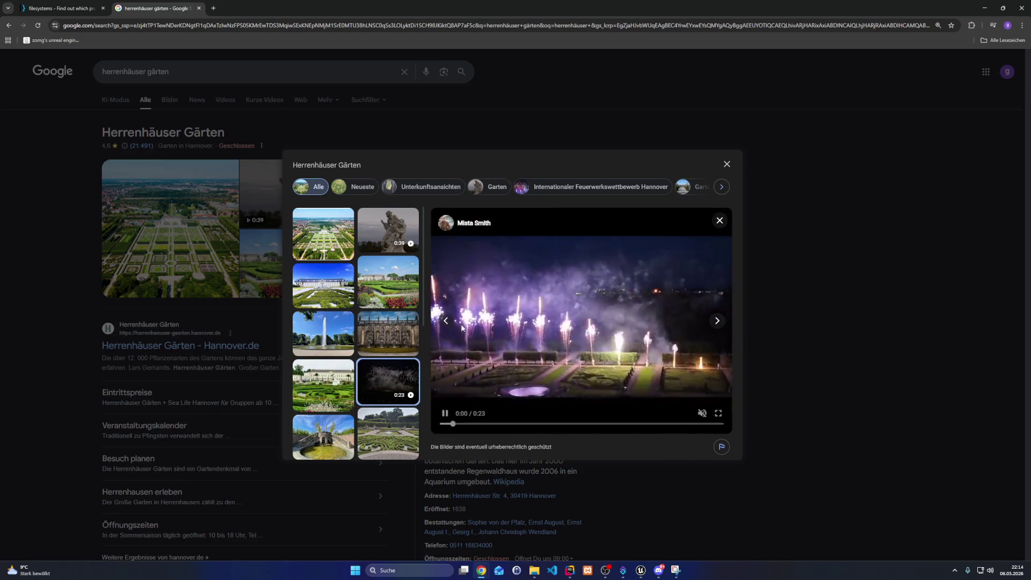
click(322, 385)
click(384, 425)
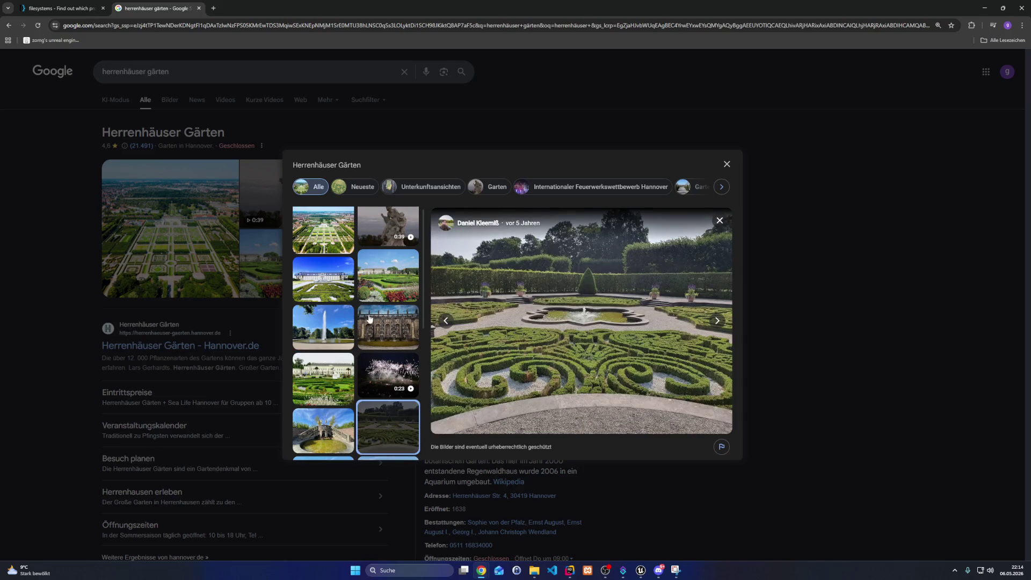
click(330, 238)
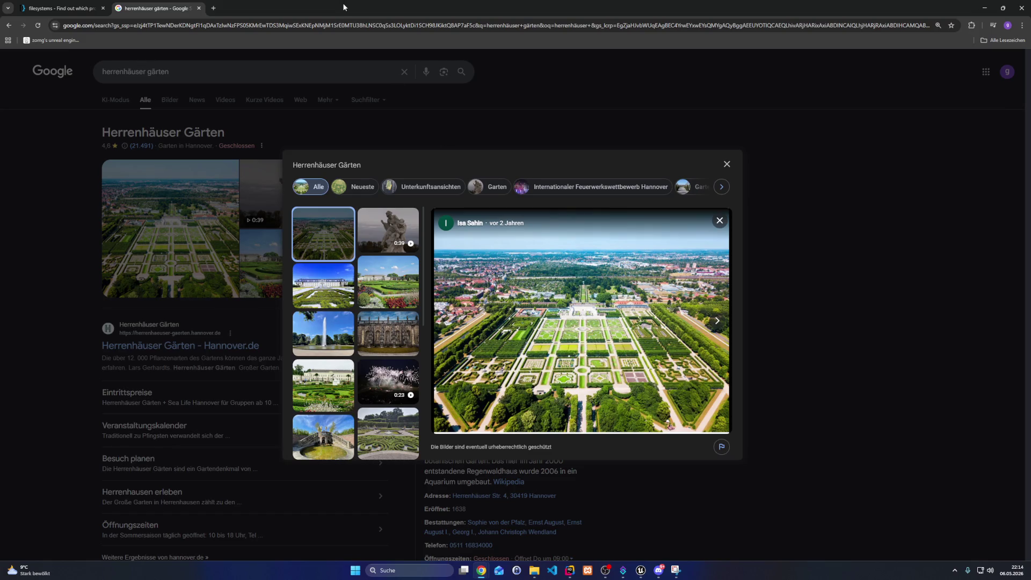
key(alt+Tab)
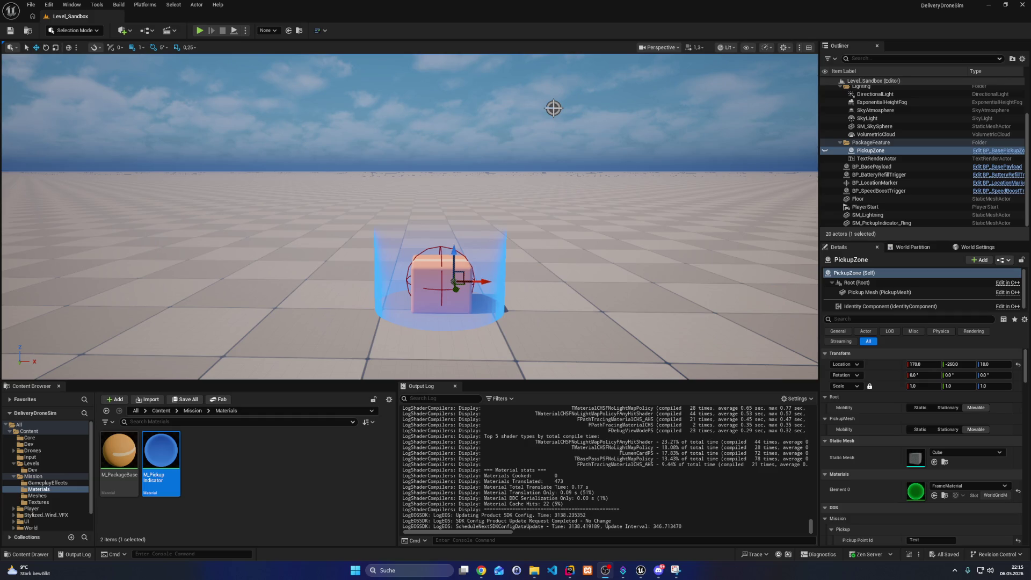
Launch Battle.net from a 'battle.net' Windows search
click(416, 567)
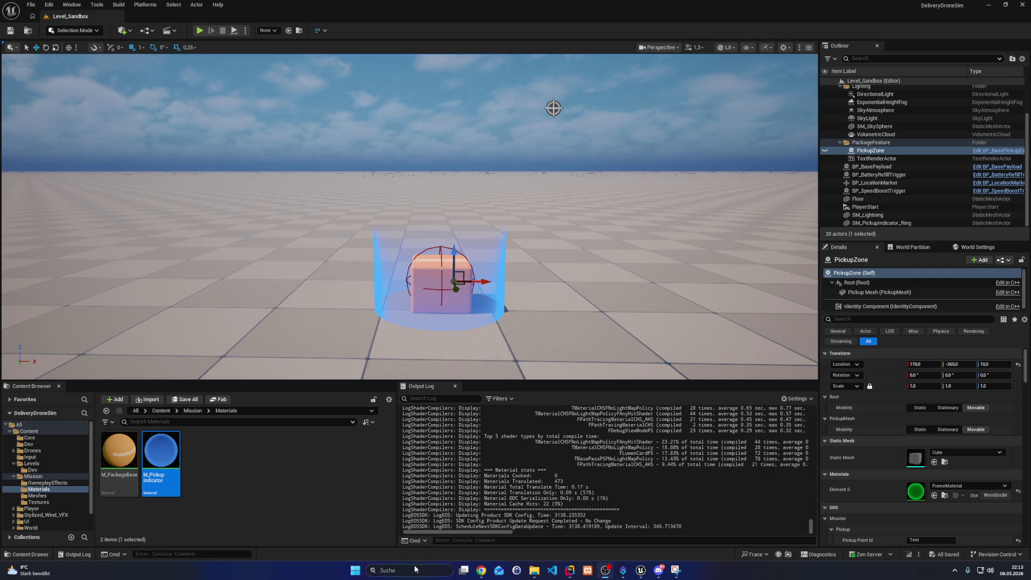
text(battle.net)
key(Return)
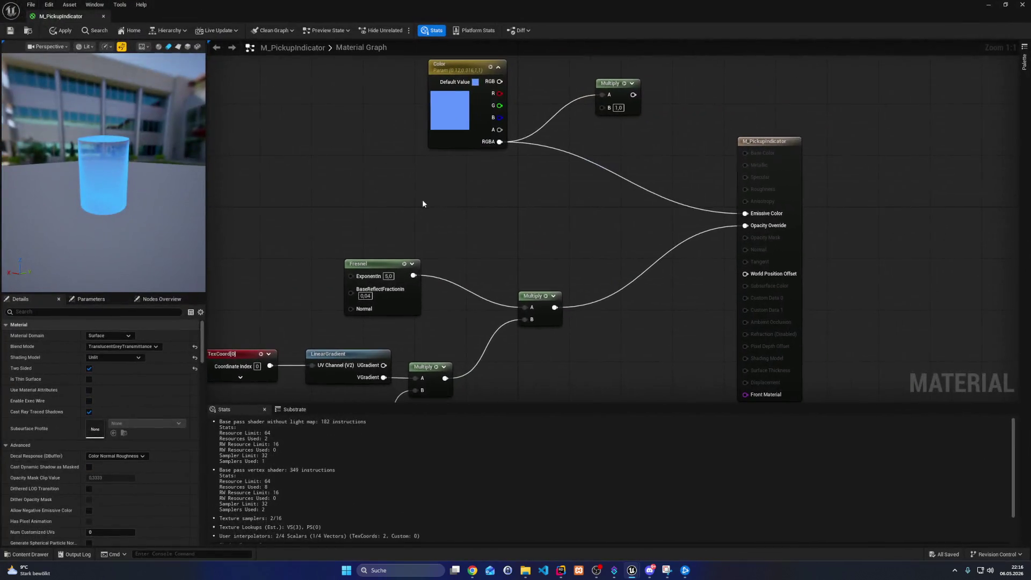
Add a DistanceToNearestSurface node to the empty graph through a 'near dista' search
right_click(406, 206)
text(near dista)
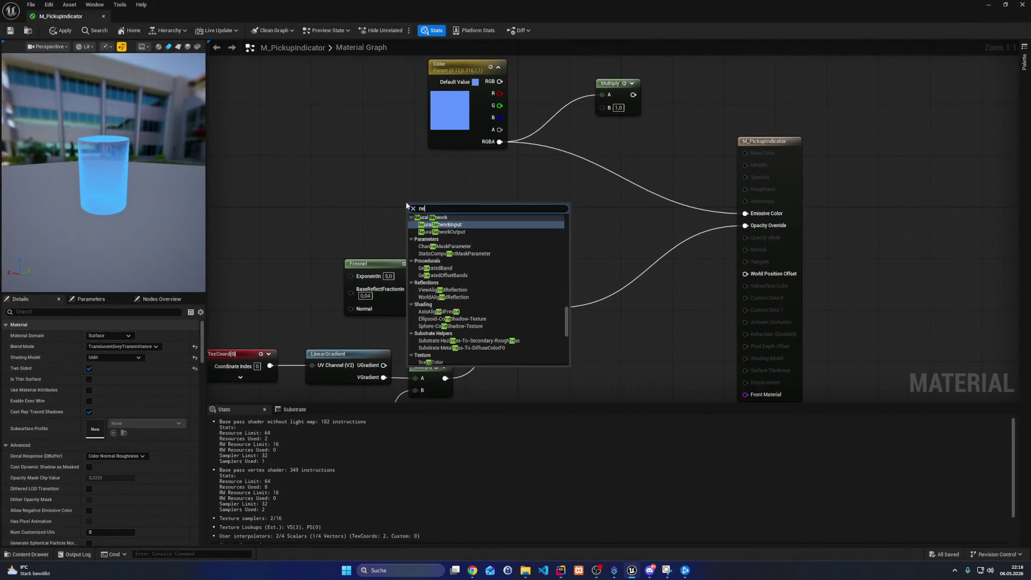
key(Return)
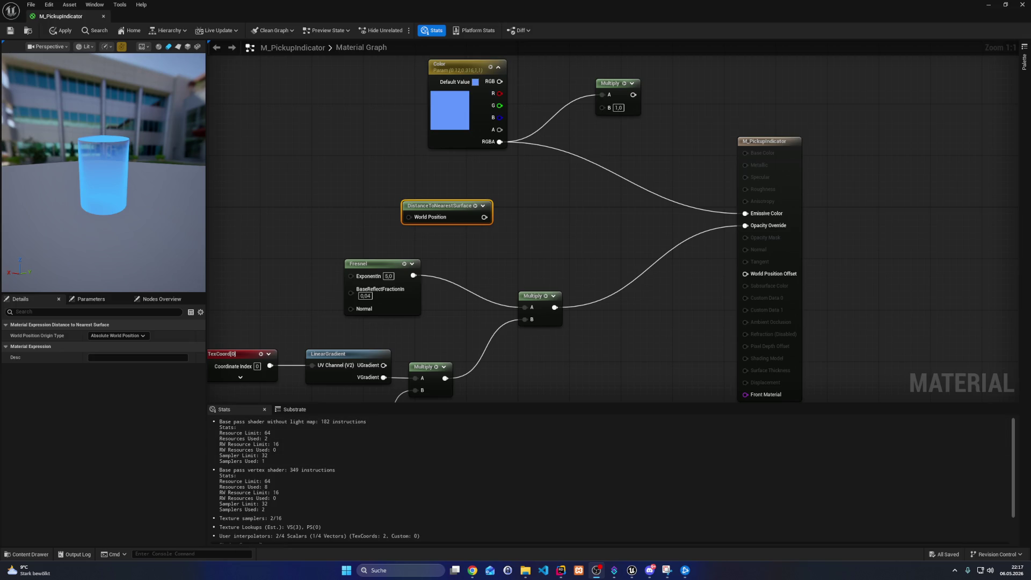
click(526, 570)
Preview DistanceToNearestSurface and feed its World Position input from a new Absolute World Position node
key(space)
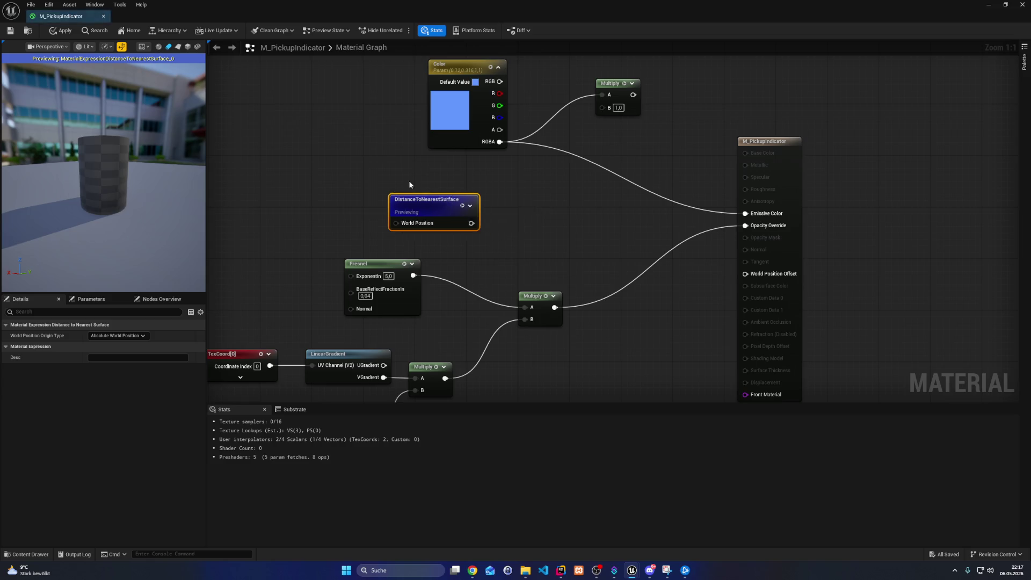
mouse_move(471, 208)
mouse_down()
mouse_move(363, 172)
mouse_move(227, 192)
mouse_up()
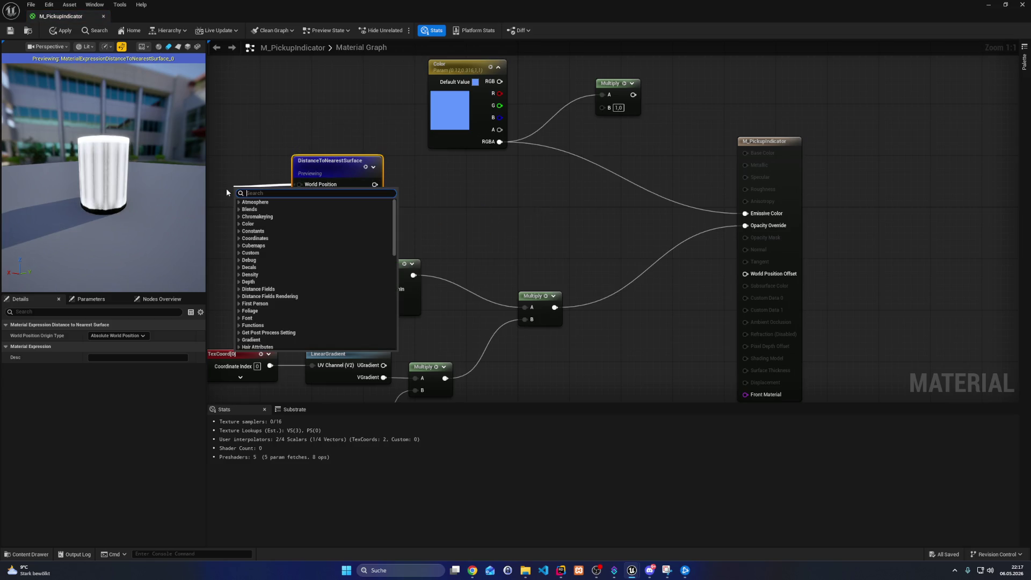
text(world position)
key(Return)
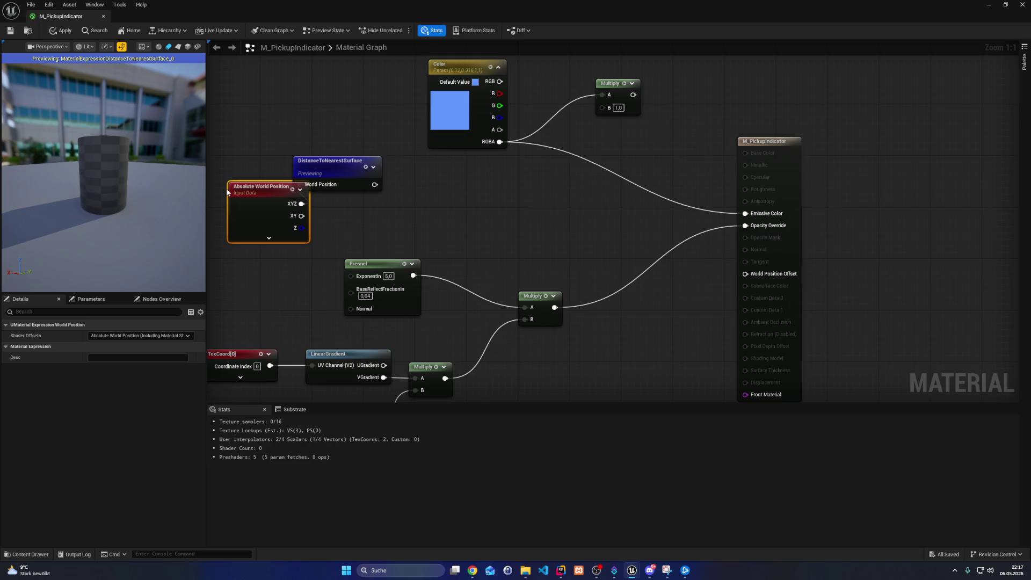
Spread the Absolute World Position and DistanceToNearestSurface nodes apart and apply the changes
drag(251, 195, 232, 189)
drag(299, 168, 368, 174)
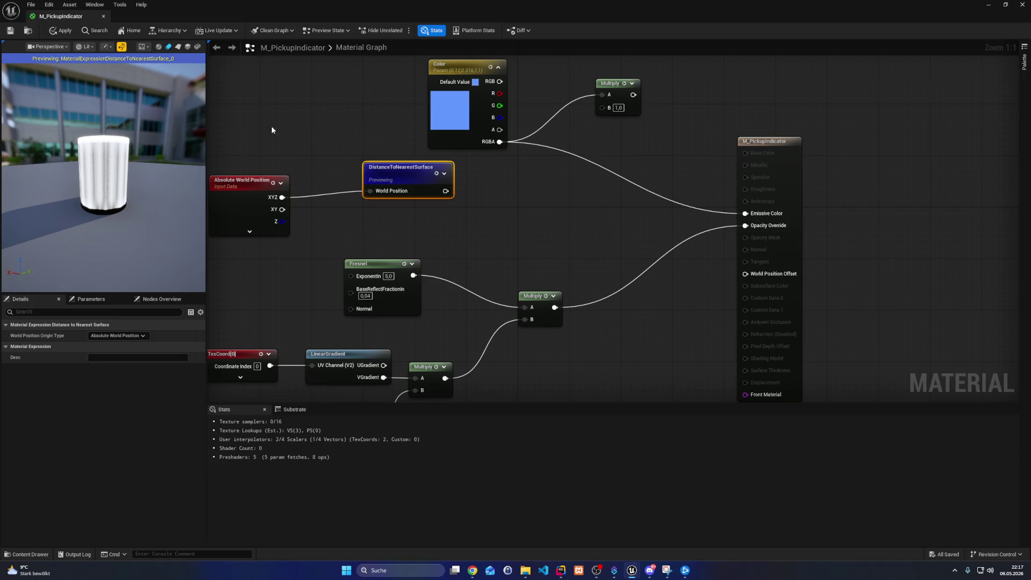
key(ctrl+s)
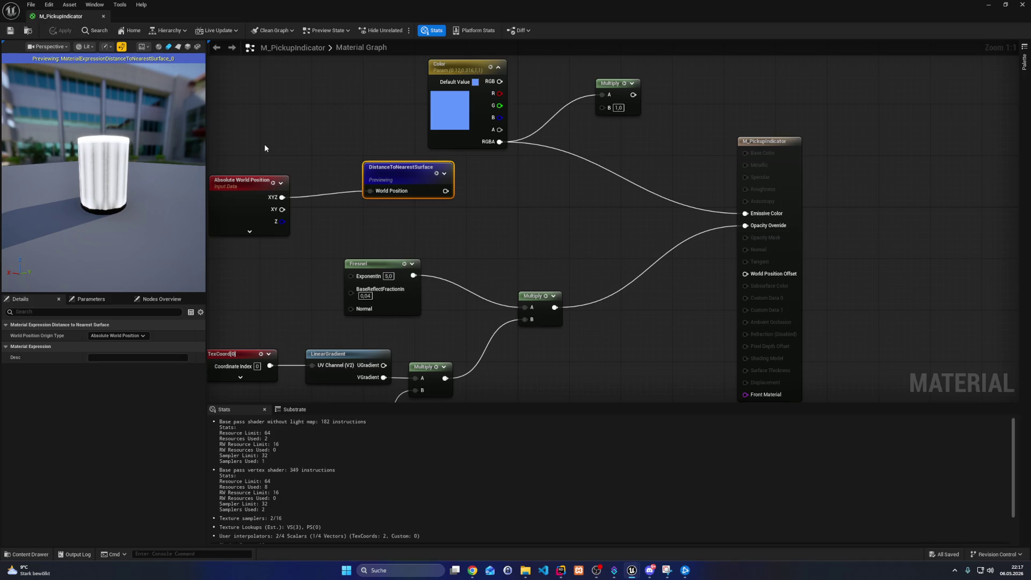
mouse_move(264, 145)
mouse_down()
mouse_move(380, 235)
mouse_move(404, 239)
mouse_move(345, 231)
mouse_move(244, 173)
mouse_up()
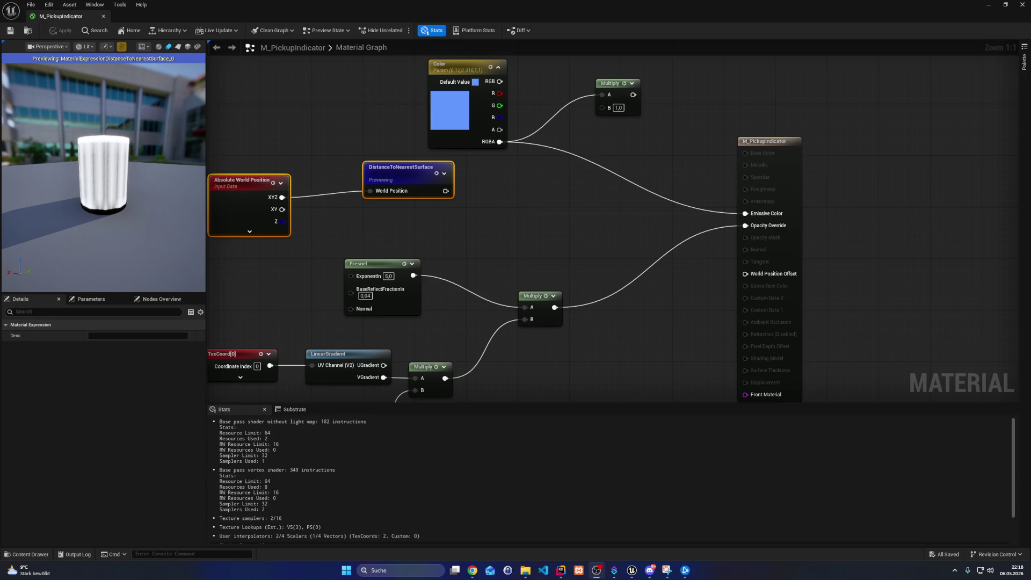
Reposition the Absolute World Position and DistanceToNearestSurface nodes further right
right_click(425, 238)
mouse_move(400, 168)
mouse_down()
mouse_move(383, 182)
mouse_move(452, 182)
mouse_move(391, 193)
mouse_up()
click(365, 162)
mouse_move(301, 168)
mouse_down()
mouse_move(434, 225)
mouse_move(463, 126)
mouse_up()
click(442, 224)
scroll(432, 225, down, 3)
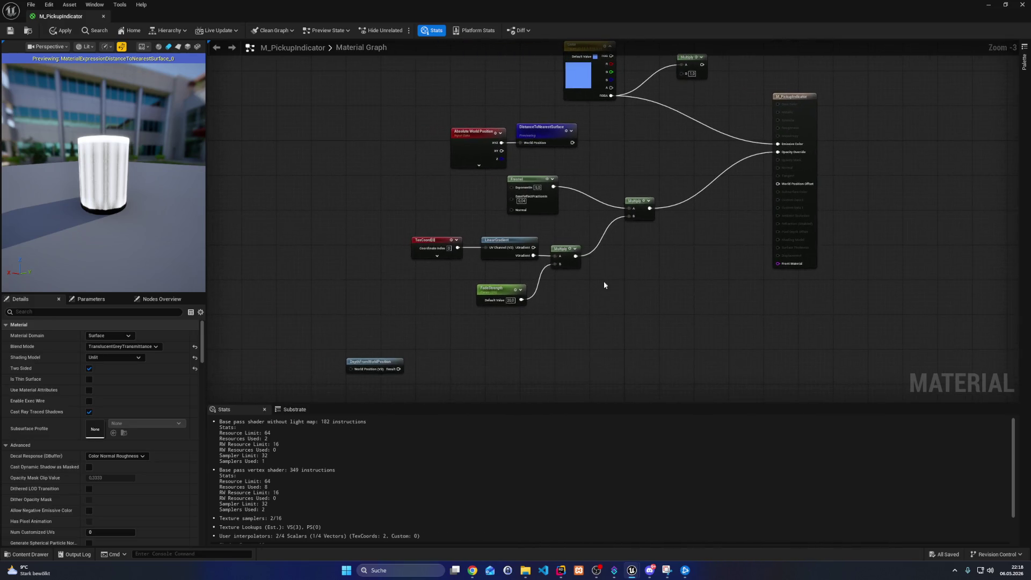
Move the Fresnel and gradient group down-right, with the two distance nodes placed above it
drag(663, 314, 408, 174)
drag(528, 202, 567, 236)
mouse_move(593, 184)
mouse_down()
mouse_move(505, 166)
mouse_move(385, 103)
mouse_up()
drag(544, 136, 579, 141)
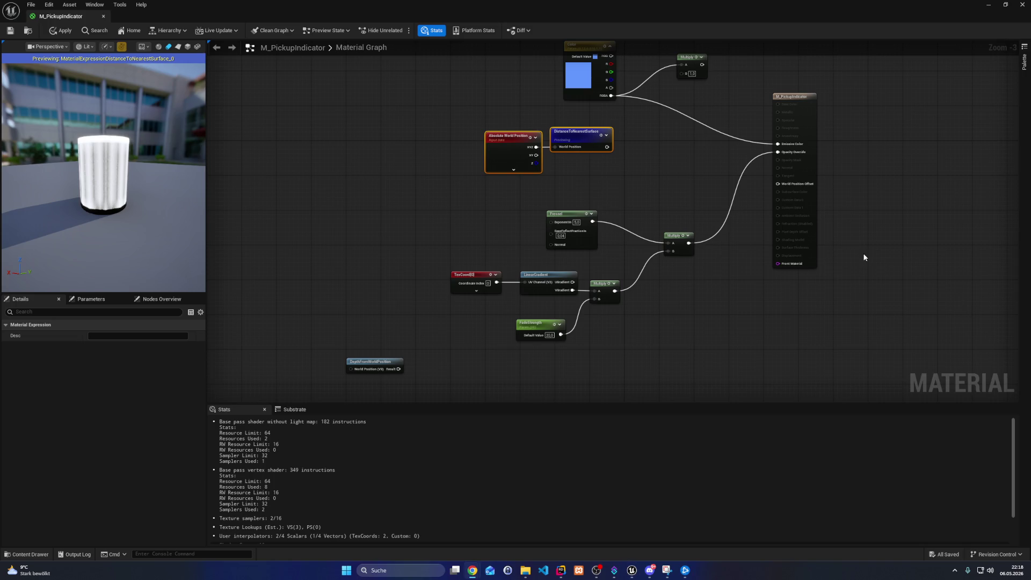
Recenter the graph, then pull a wire from DistanceToNearestSurface and dismiss the node search unused
drag(627, 210, 499, 259)
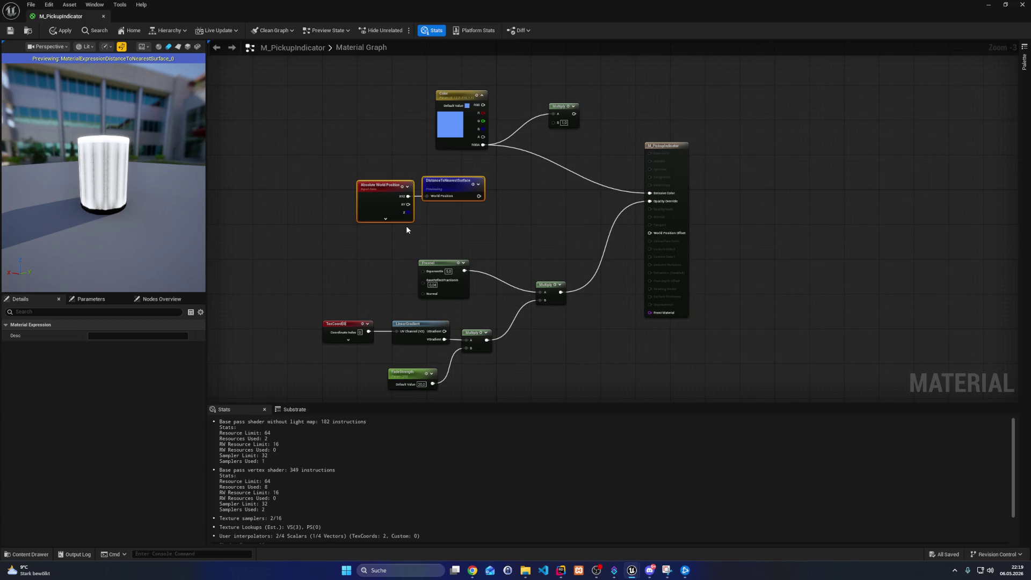
drag(406, 230, 445, 221)
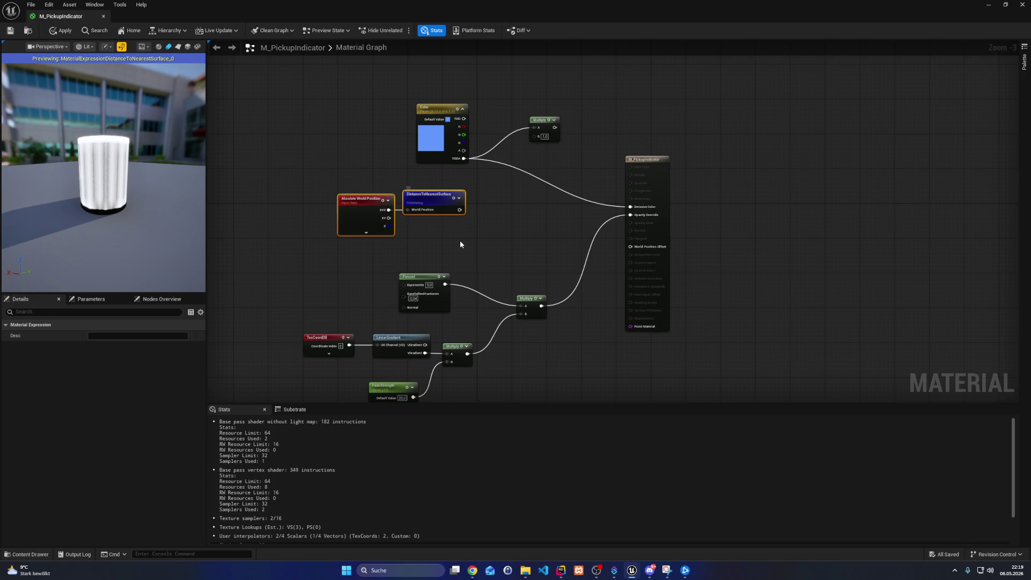
drag(460, 240, 405, 194)
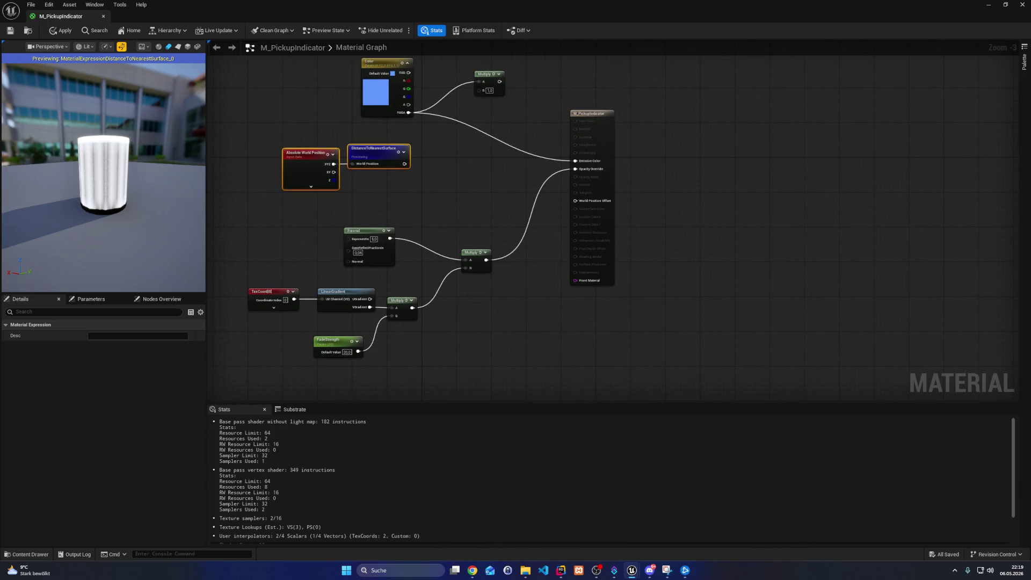
click(596, 571)
drag(268, 157, 297, 166)
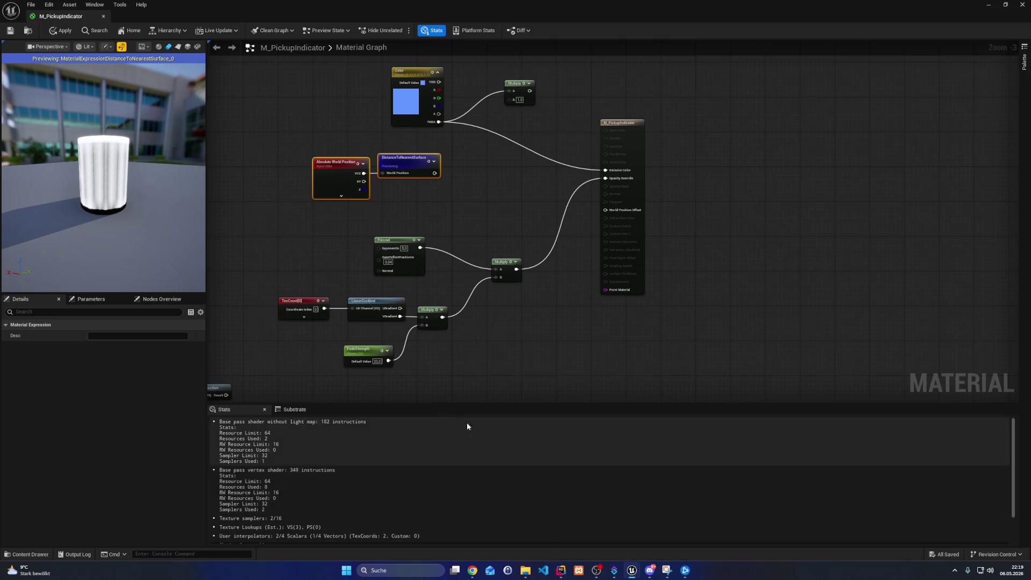
mouse_move(654, 8)
mouse_down()
mouse_move(801, 127)
mouse_move(609, 8)
mouse_up()
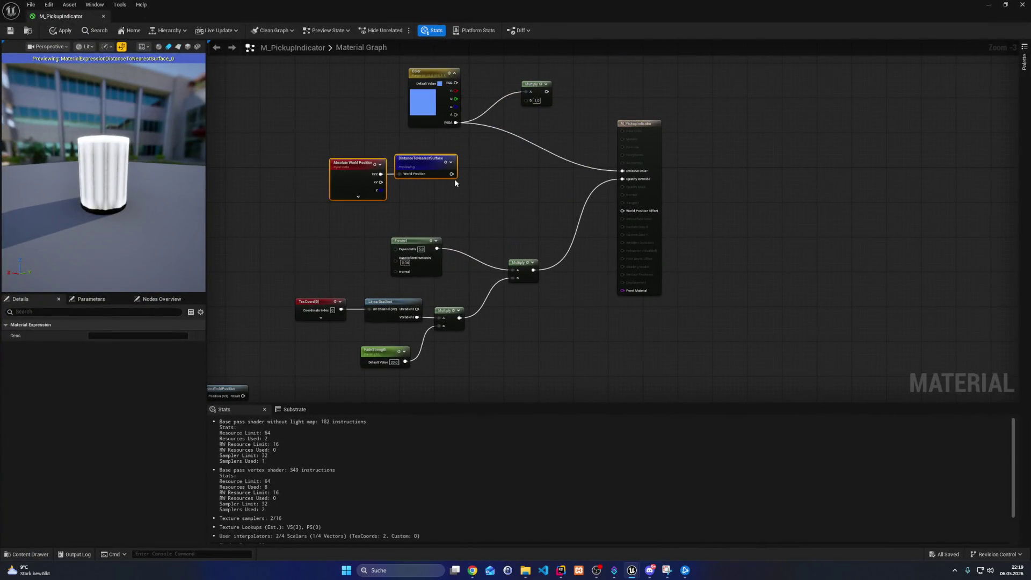
mouse_move(451, 174)
mouse_down()
mouse_move(511, 258)
mouse_move(499, 214)
mouse_move(509, 214)
mouse_up()
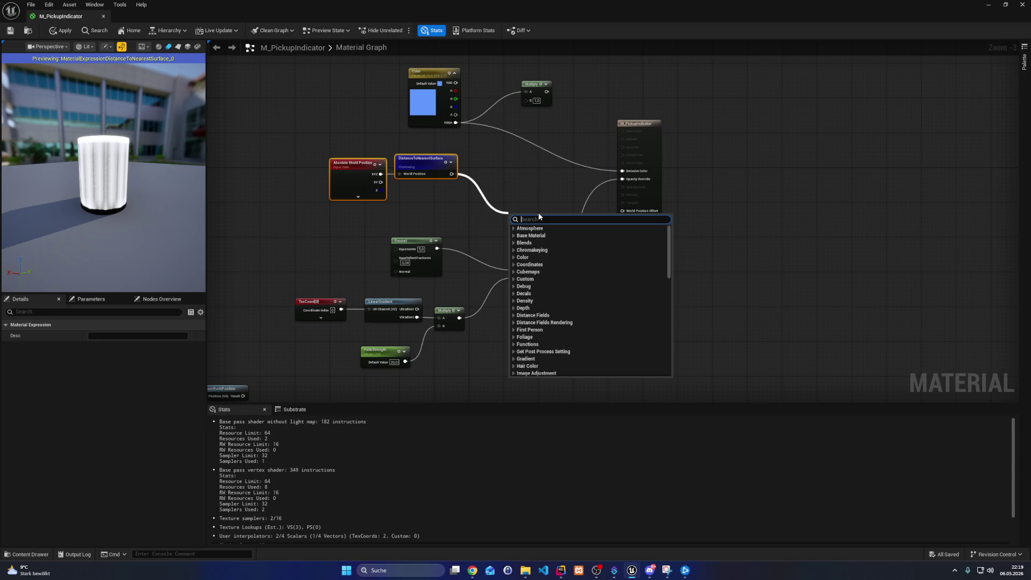
click(505, 185)
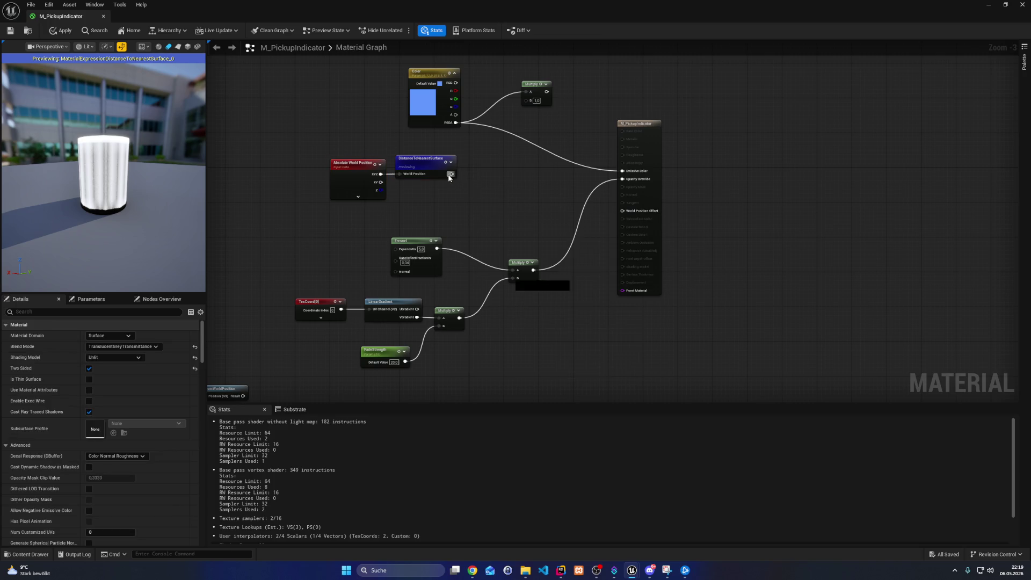
Pull wires from DistanceToNearestSurface toward the opacity Multiply, dropping them unconnected
drag(451, 173, 481, 185)
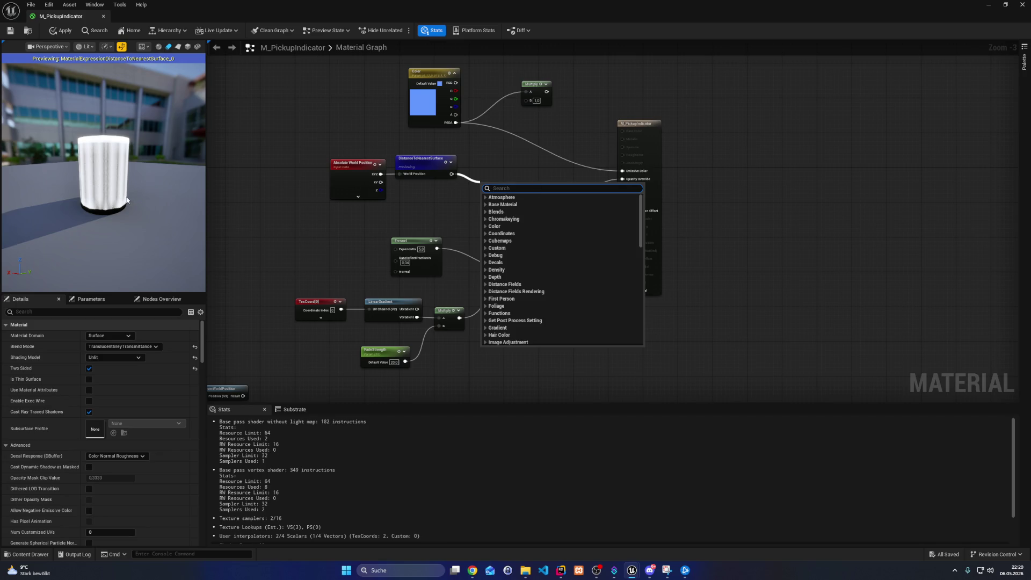
click(396, 215)
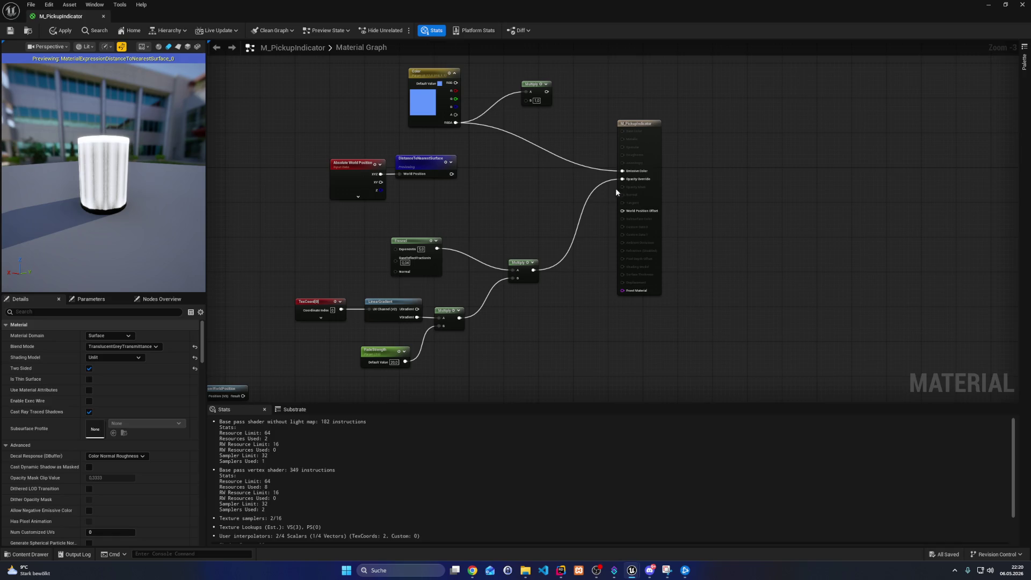
drag(452, 173, 477, 231)
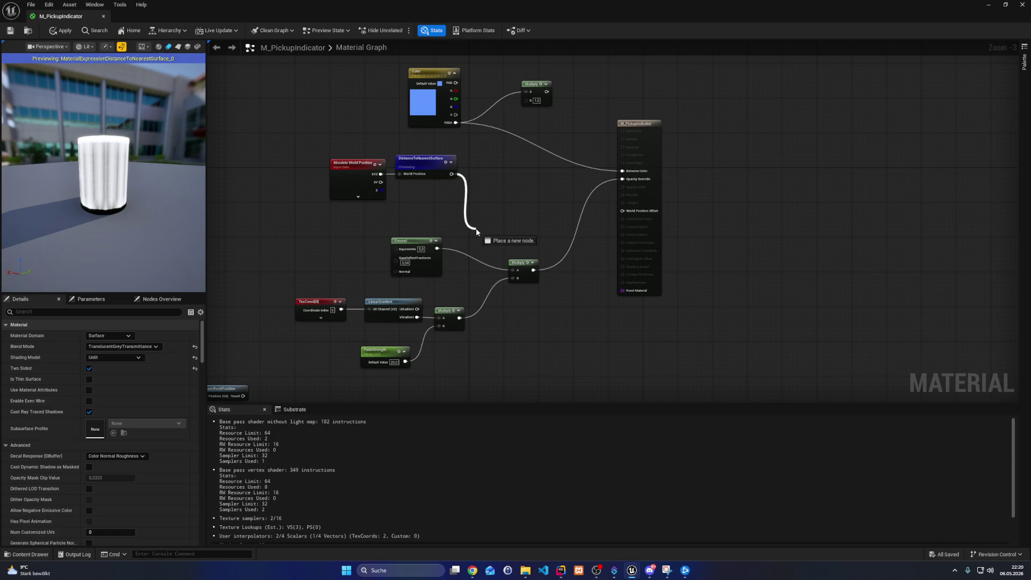
mouse_move(476, 231)
mouse_down()
mouse_move(532, 117)
mouse_move(507, 218)
mouse_up()
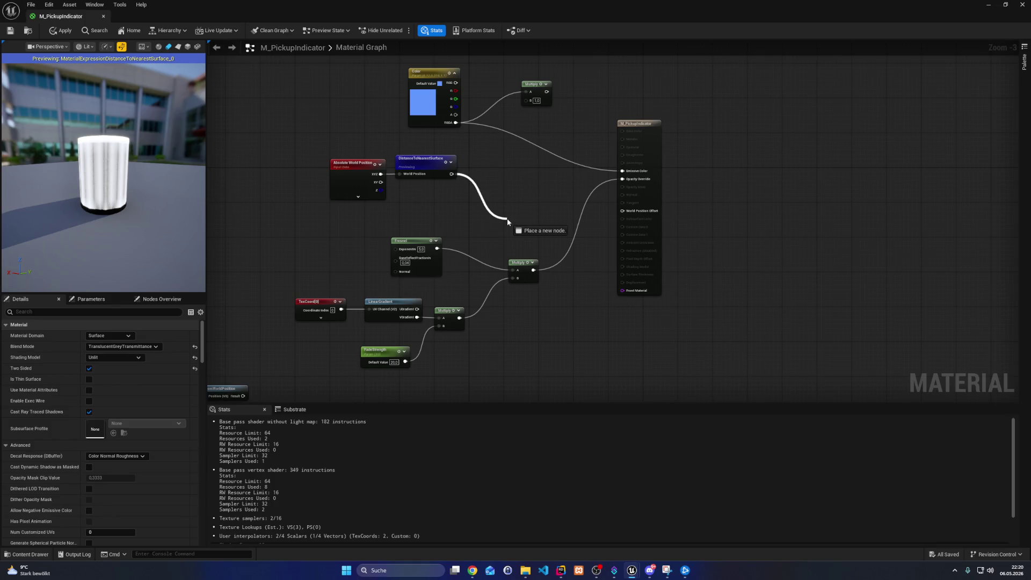
drag(507, 218, 507, 218)
Shift the Fresnel, gradient and Multiply node group further left
drag(276, 260, 532, 355)
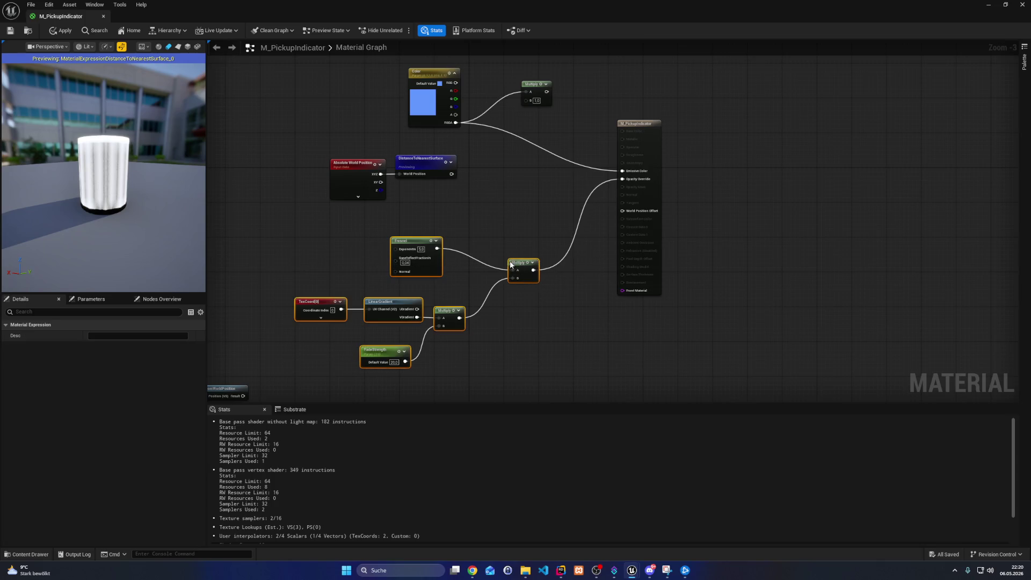
drag(511, 264, 385, 264)
click(468, 172)
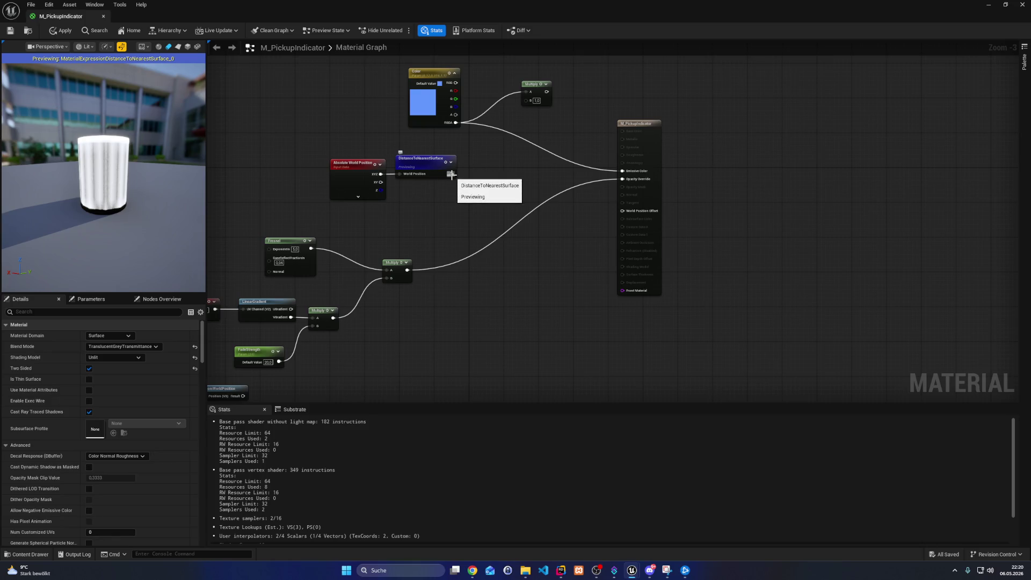
drag(451, 175, 452, 178)
mouse_move(742, 11)
mouse_down()
mouse_move(743, 91)
mouse_move(1019, 183)
mouse_move(483, 5)
mouse_up()
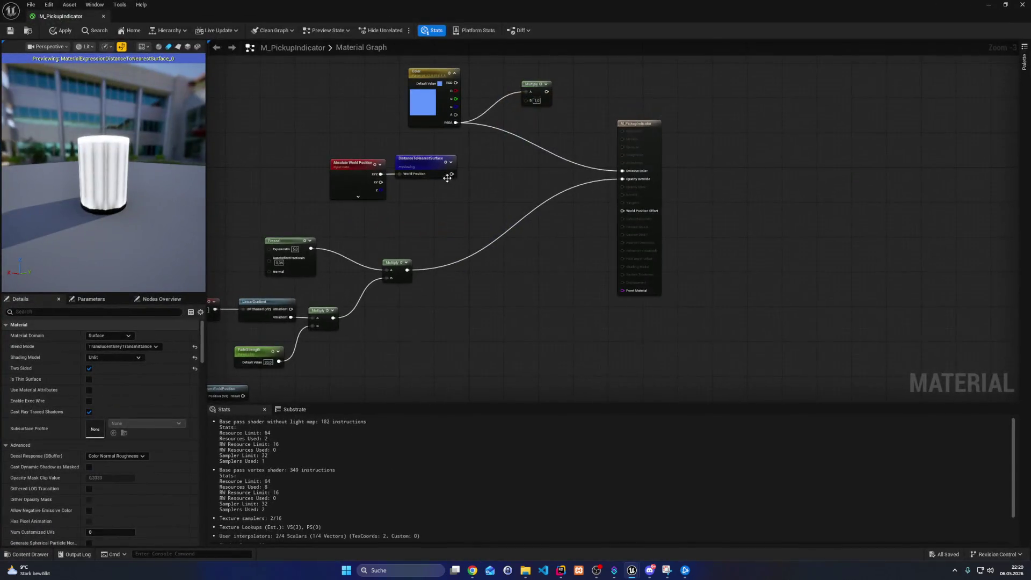
Add a Multiply after the opacity Multiply with DistanceToNearestSurface in B, and apply
drag(409, 270, 495, 216)
text(multiply)
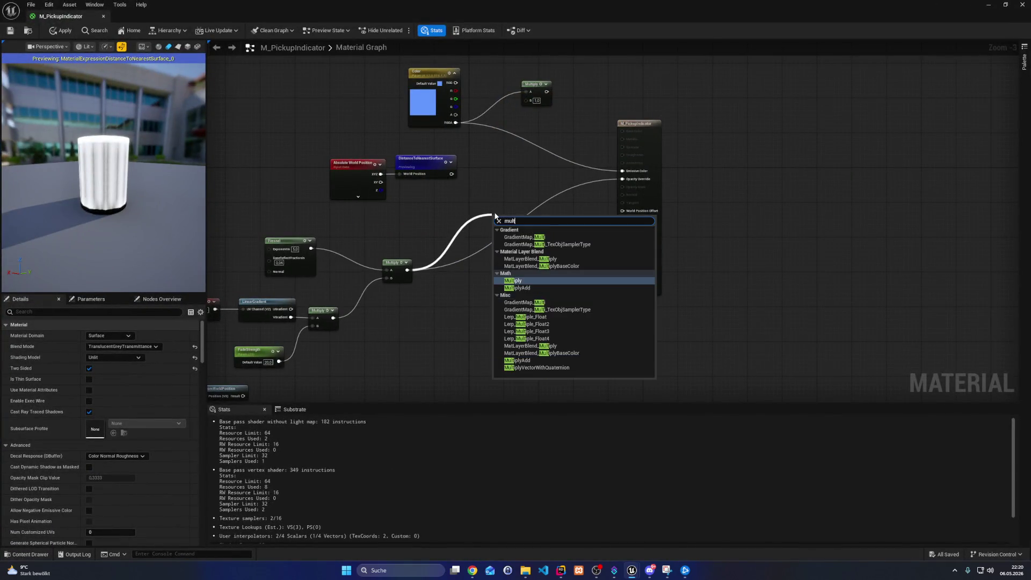
key(Return)
mouse_move(451, 173)
mouse_down()
mouse_move(493, 232)
mouse_move(582, 218)
mouse_move(623, 178)
mouse_up()
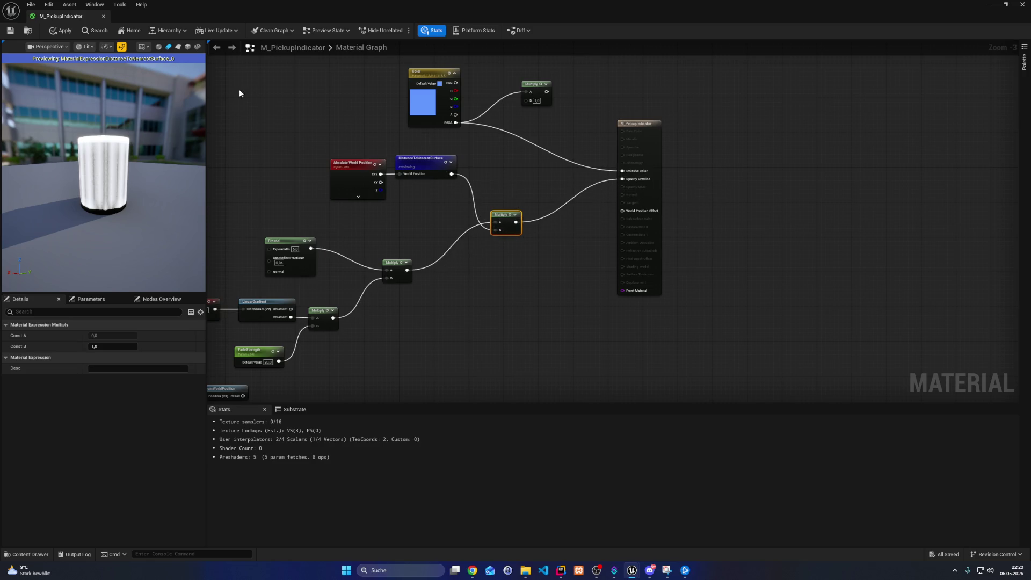
click(10, 30)
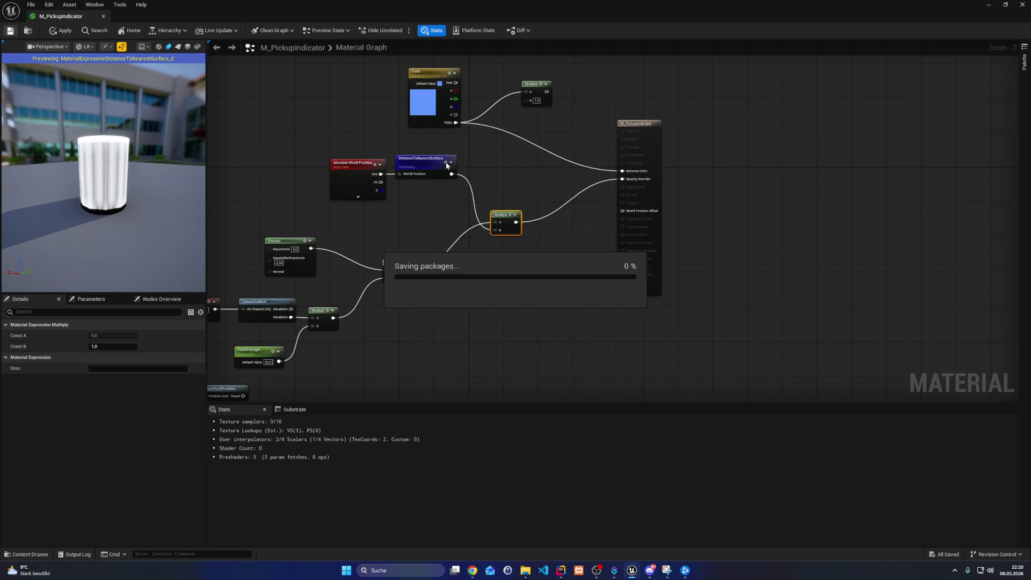
drag(107, 162, 43, 161)
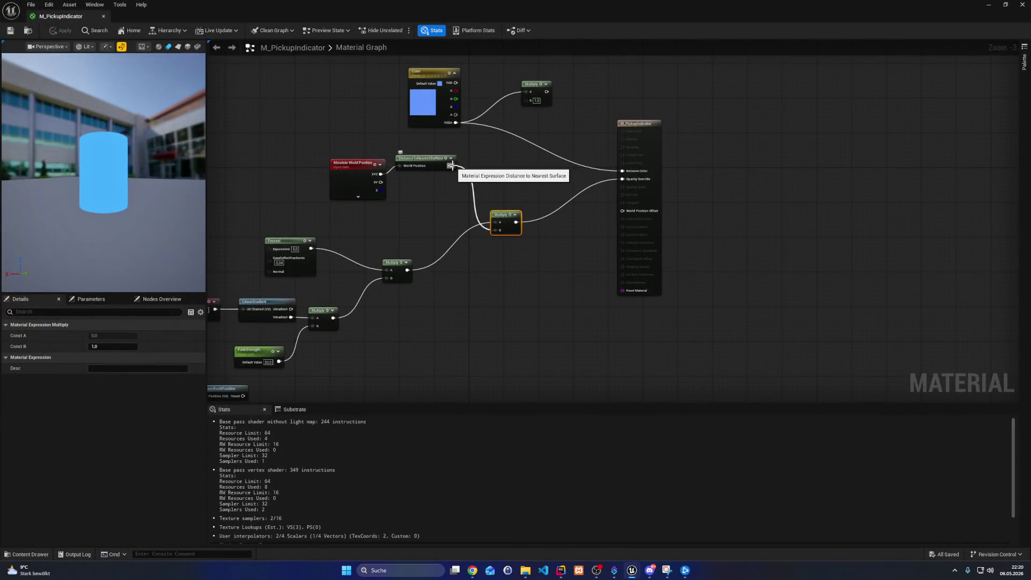
Route DistanceToNearestSurface through a Normalize node into the Multiply's B input and apply
alt+click(453, 166)
drag(452, 166, 486, 187)
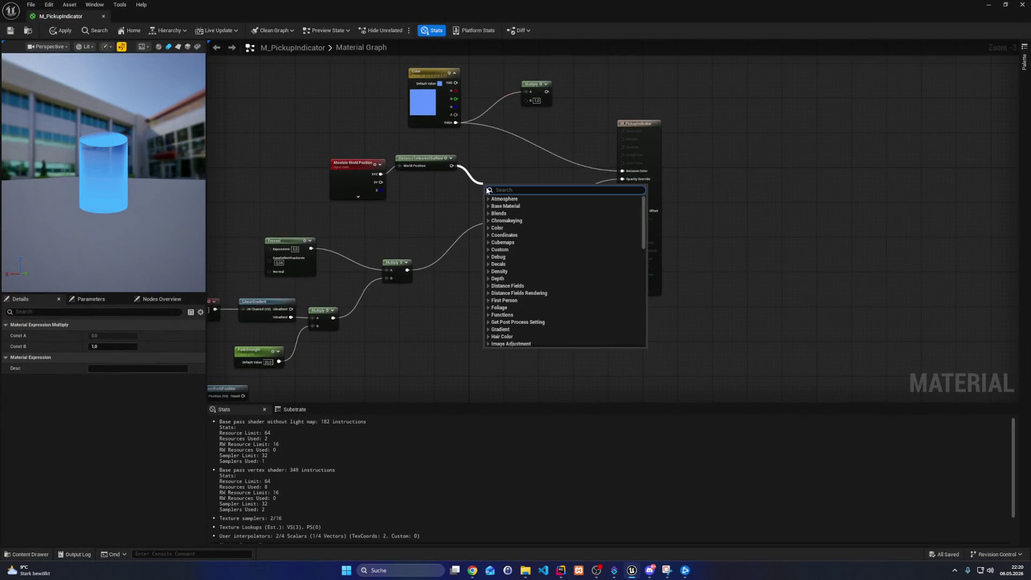
text(normalize)
click(506, 201)
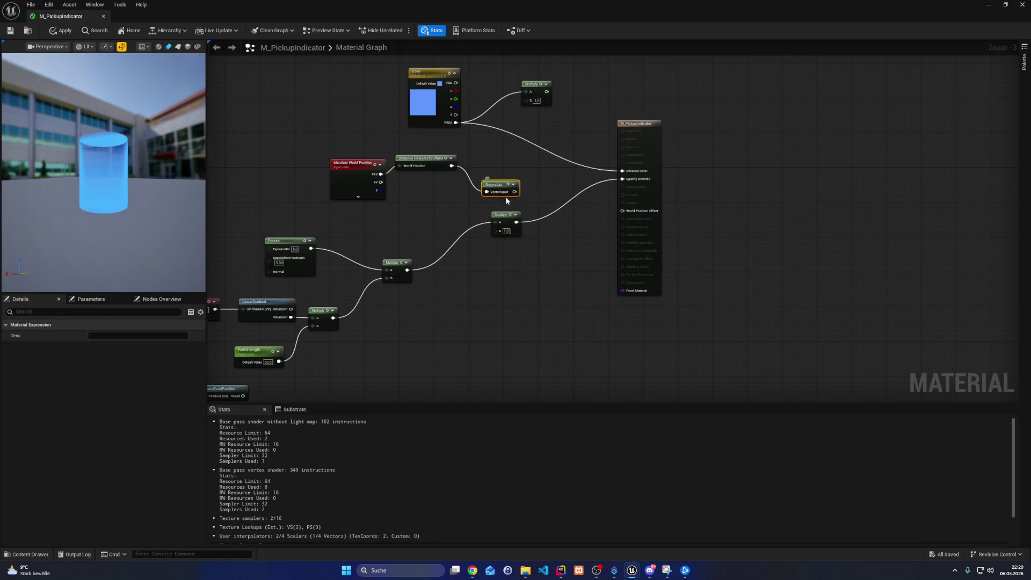
mouse_move(515, 192)
mouse_down()
mouse_move(524, 200)
mouse_move(495, 230)
mouse_up()
drag(118, 157, 141, 145)
click(11, 31)
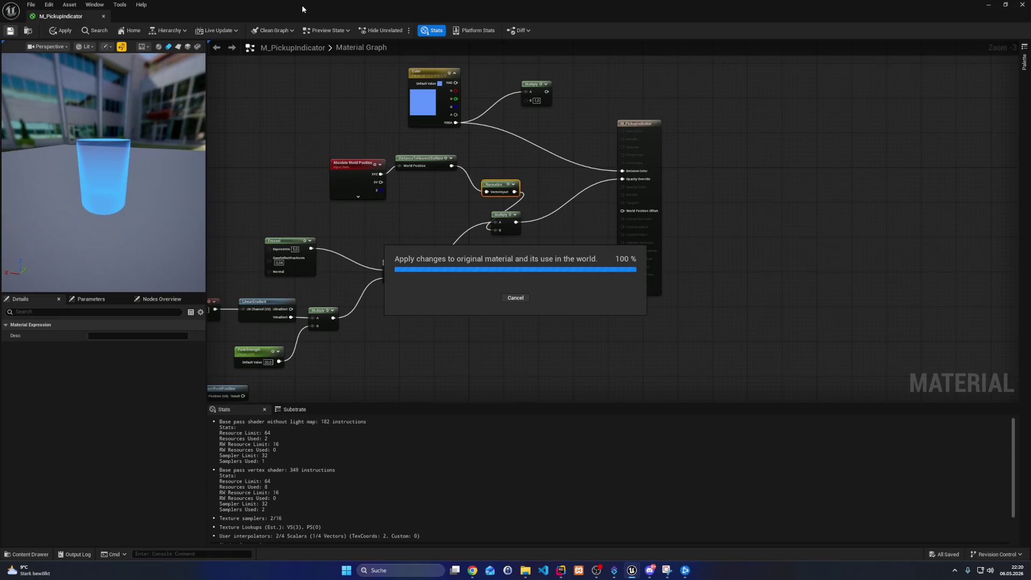
mouse_move(302, 9)
mouse_down()
mouse_move(614, 89)
mouse_move(1030, 89)
mouse_up()
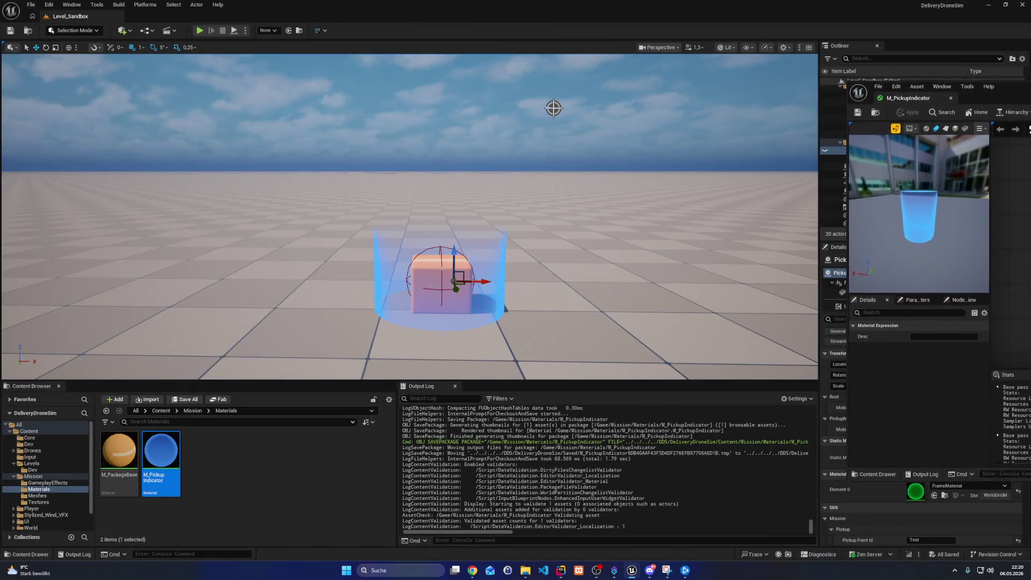
Maximize the material editor and delete the Absolute World Position, DistanceToNearestSurface and Normalize nodes
key(super+Up)
drag(548, 196, 330, 159)
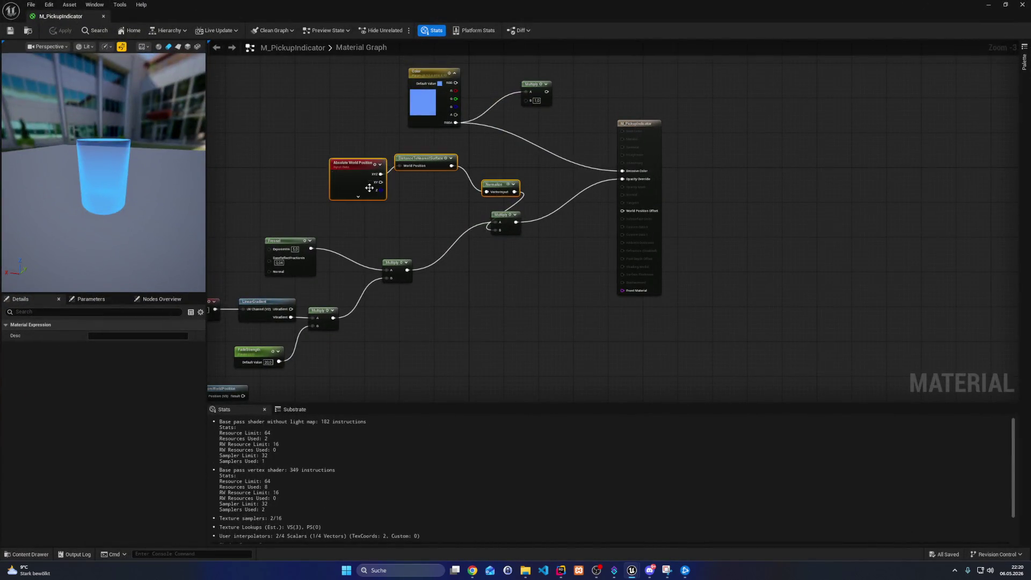
key(Delete)
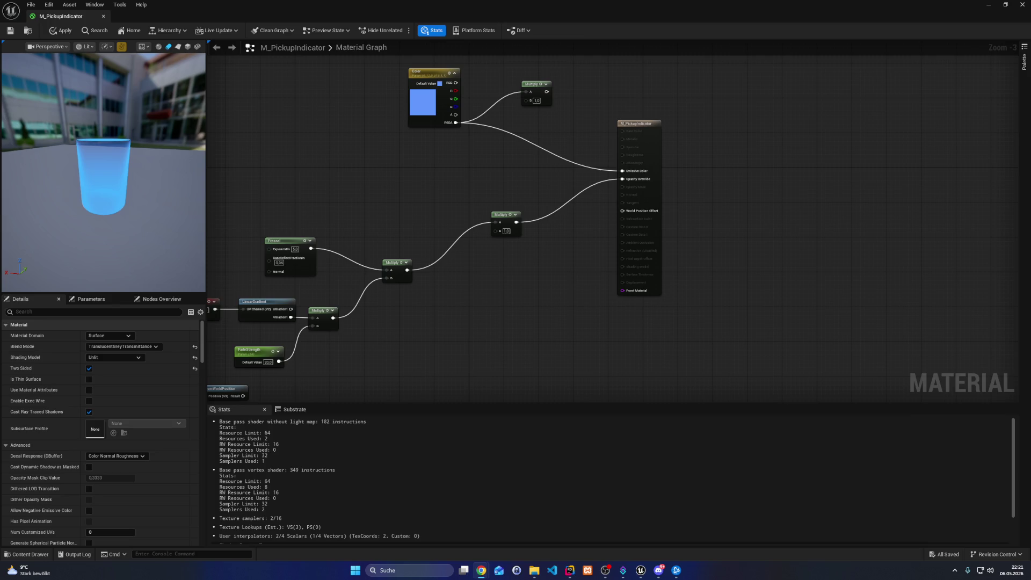
Bring TexCoord and DepthFromWorldPosition into view, orbit the preview, then switch to Chrome
drag(427, 206, 517, 145)
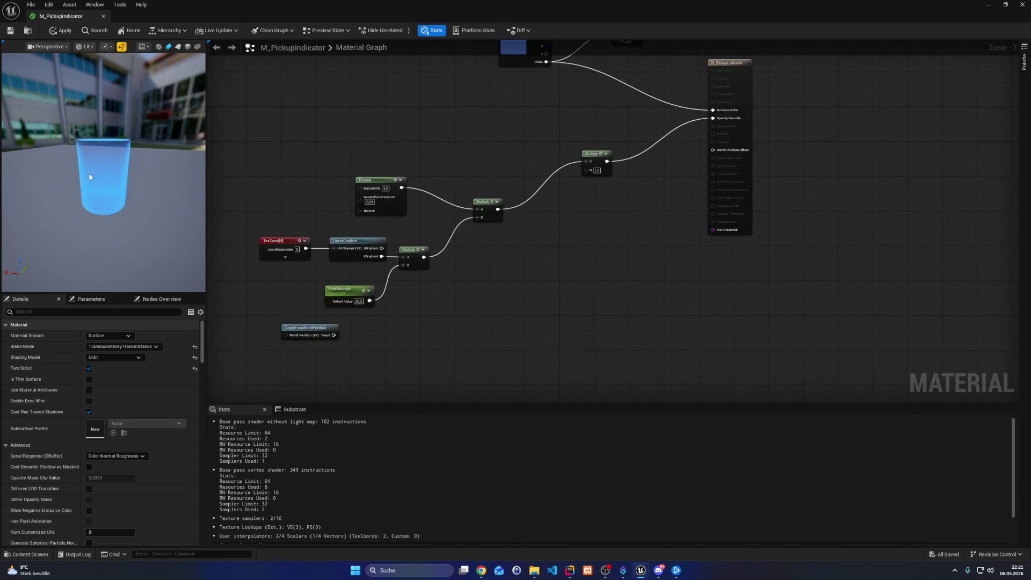
drag(80, 212, 127, 216)
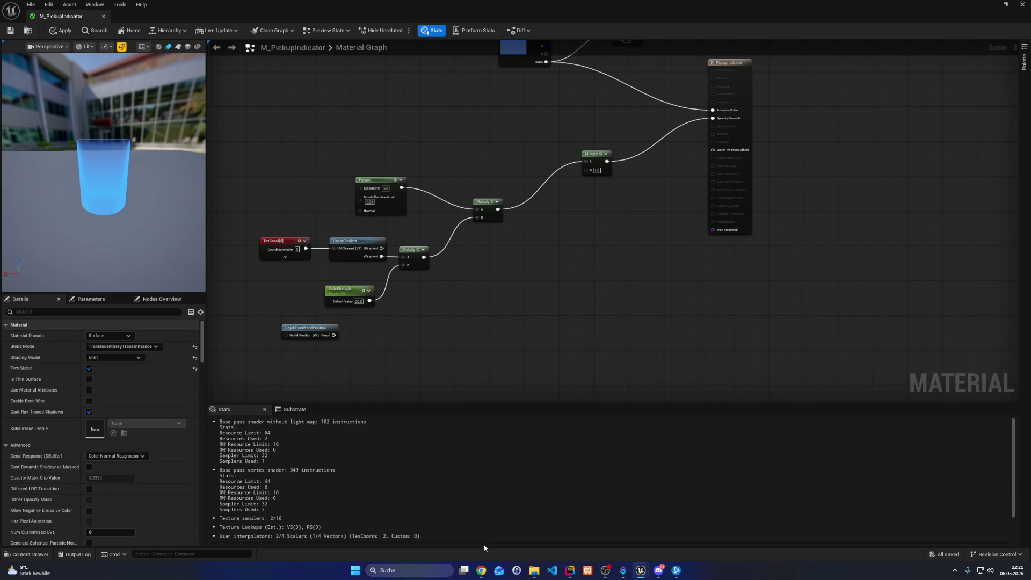
click(481, 571)
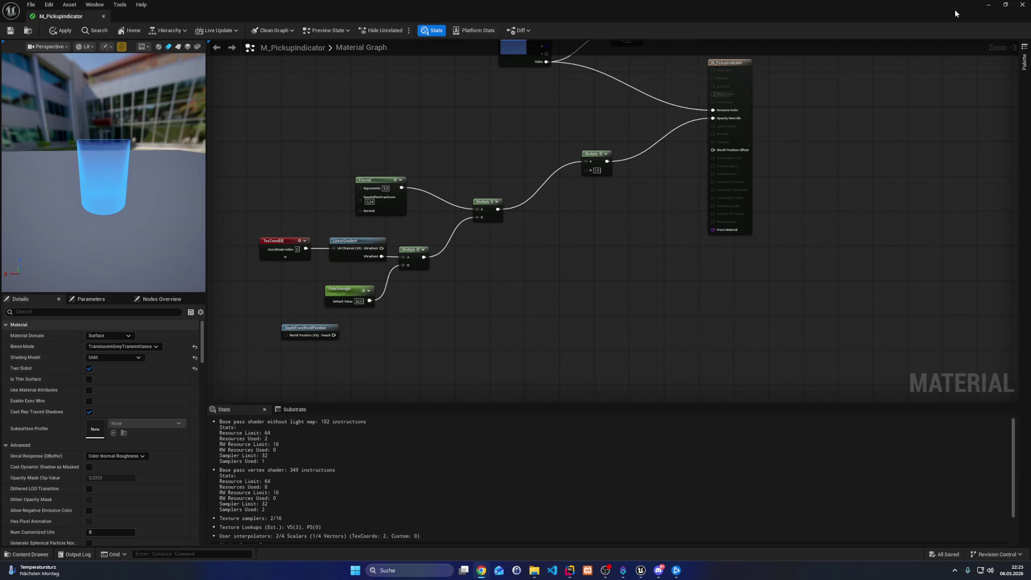
Scroll up through the ChatGPT edge-outline conversation
key(alt+Tab)
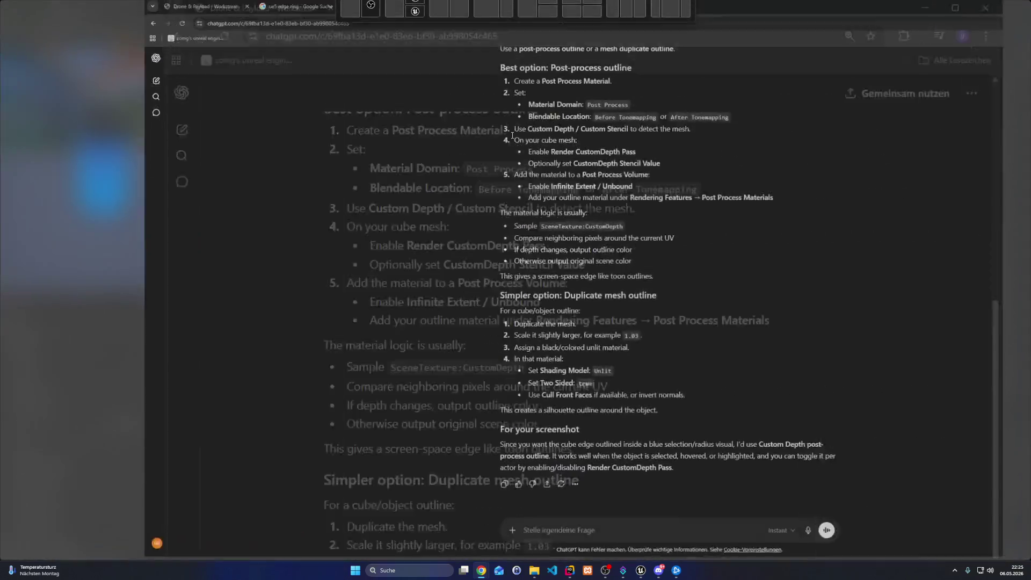
scroll(430, 216, up, 2)
scroll(429, 216, up, 1)
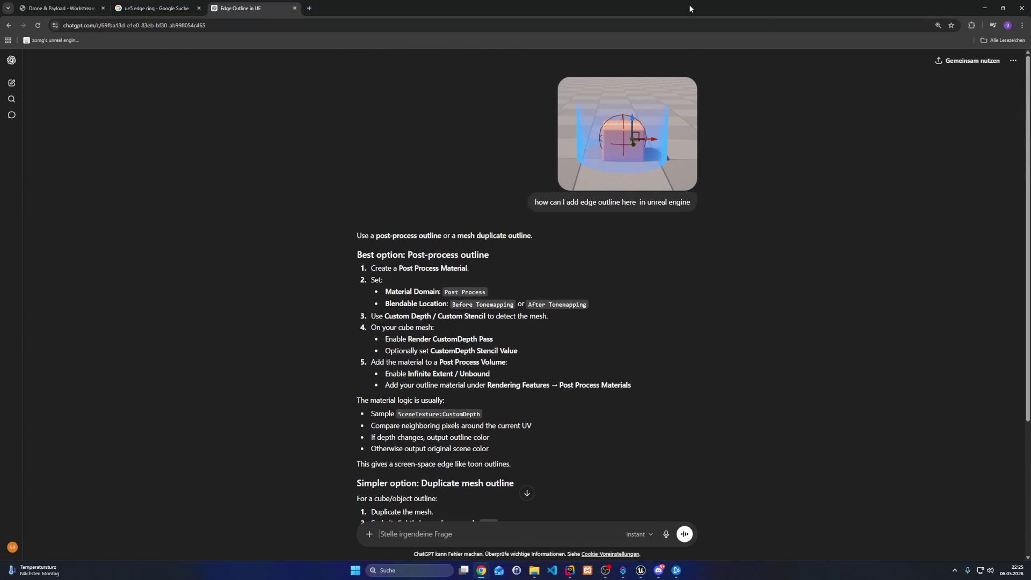
Return to the material editor and pan over the Color and DepthFromWorldPosition nodes
key(alt+Tab)
mouse_move(342, 129)
mouse_down()
mouse_move(400, 201)
mouse_move(362, 176)
mouse_up()
drag(354, 122, 391, 166)
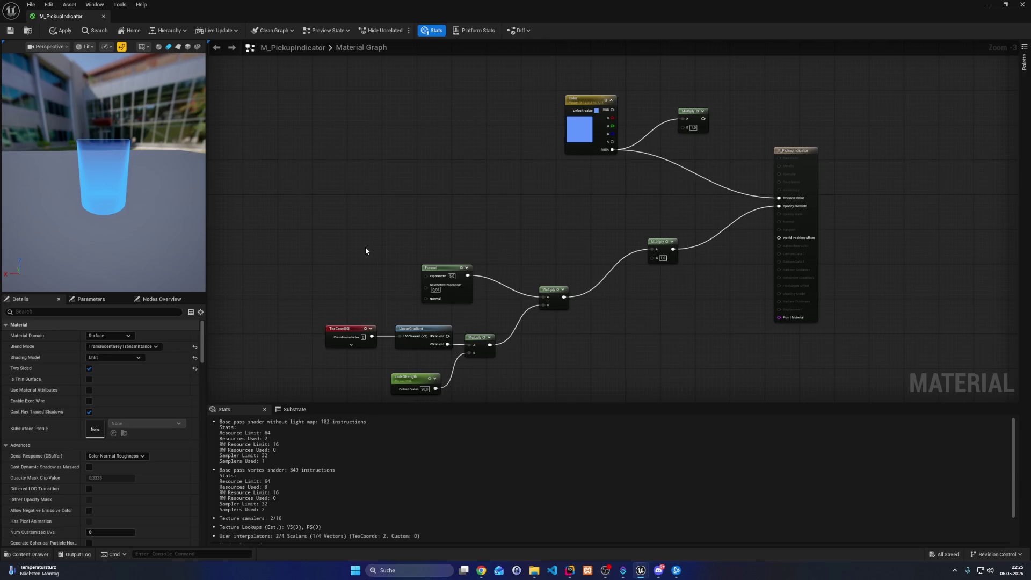
drag(366, 251, 350, 136)
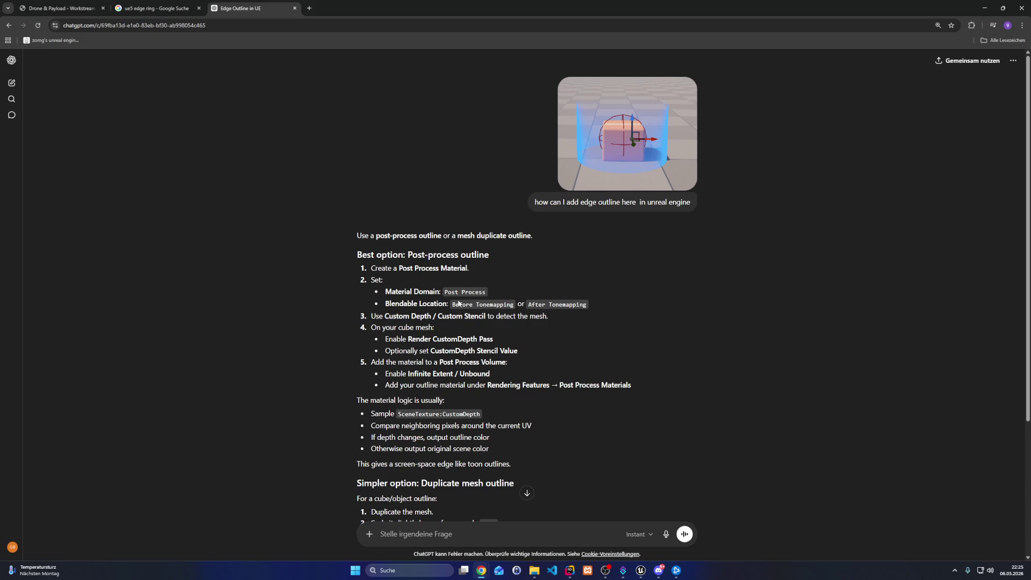
Scroll ChatGPT's edge-outline answer down to its 'For your screenshot' advice
scroll(458, 303, down, 3)
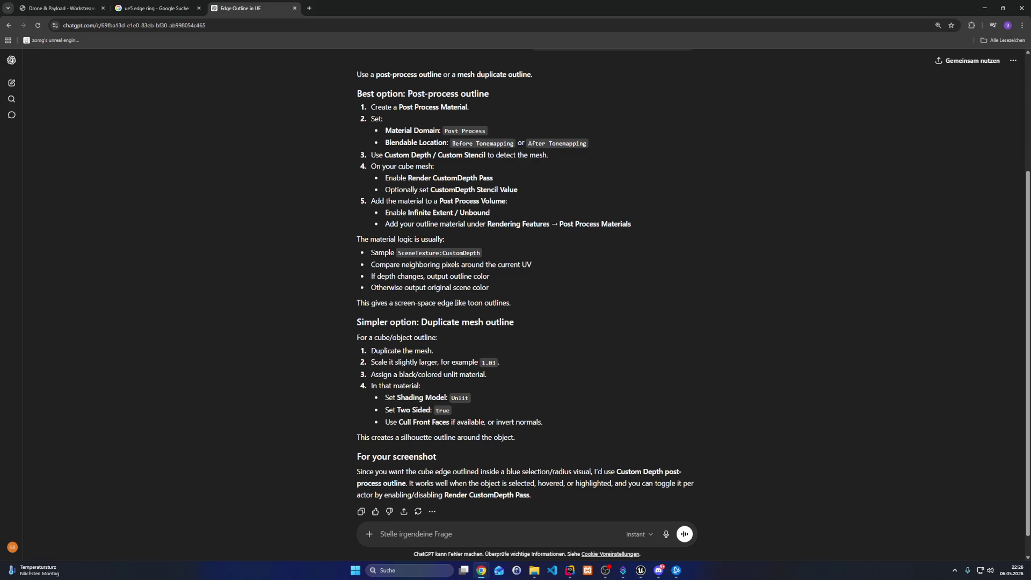
scroll(456, 303, down, 1)
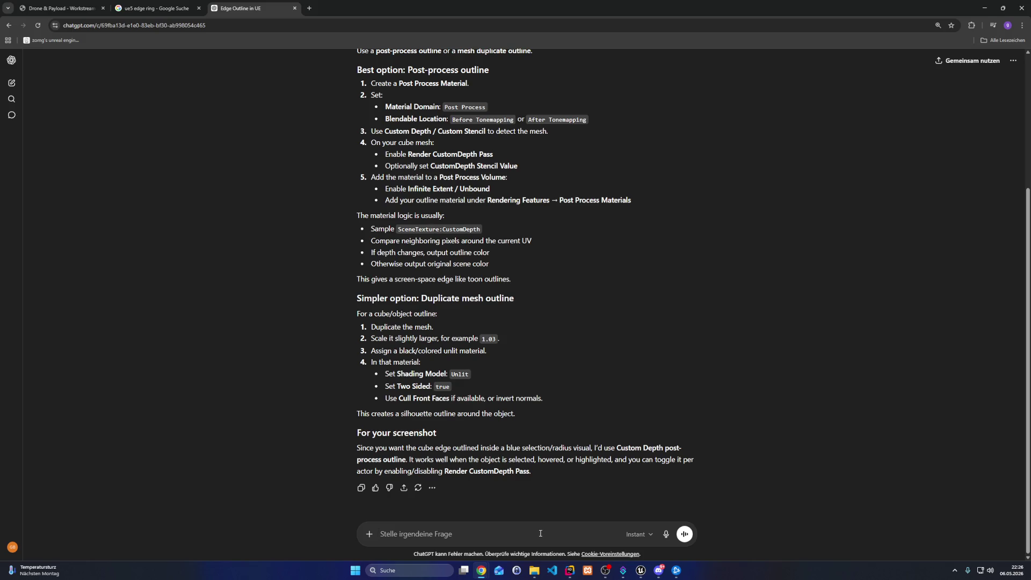
Ask ChatGPT how to change only the bottom edge's opacity using near distance fields
text(i just want to )
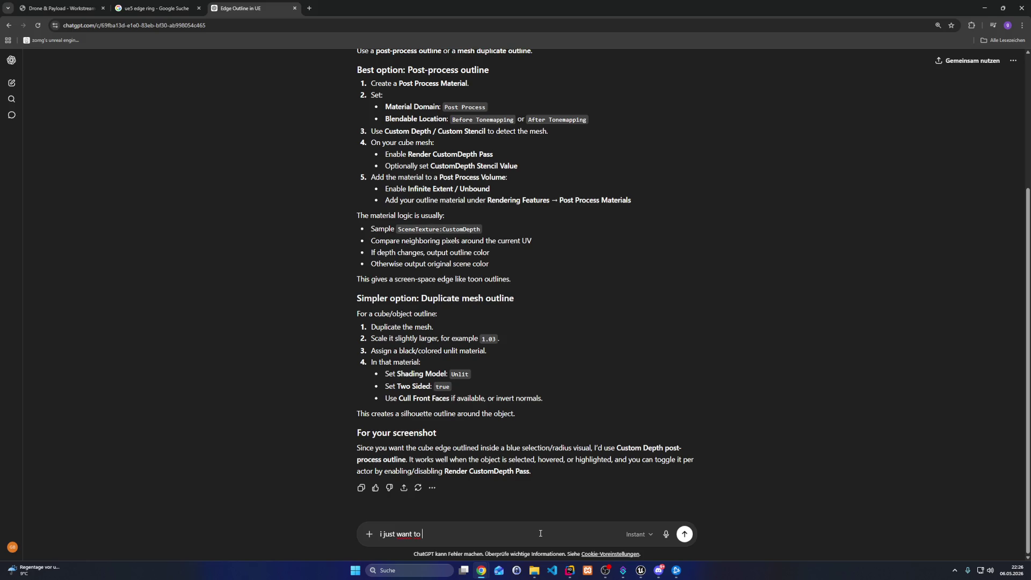
text(change the opacity o)
text(n the bottom )
text(edge maybe by u)
text(sing n)
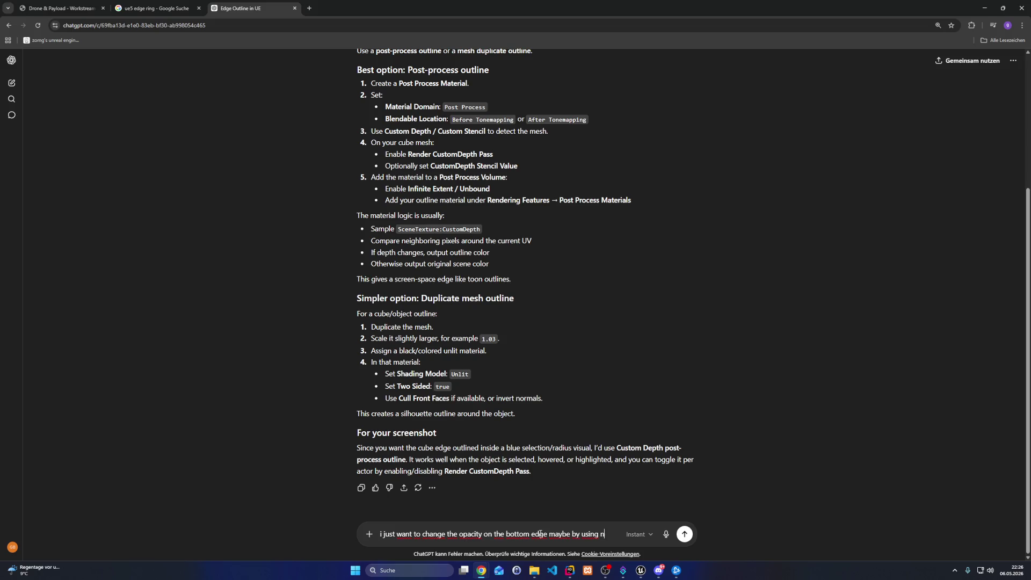
text(ear dis)
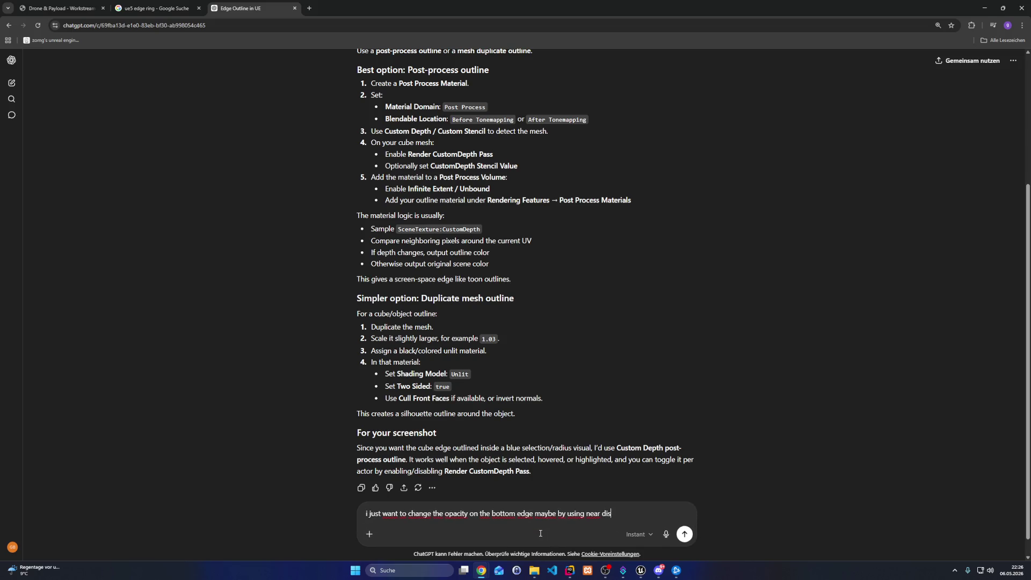
text(tance fields?)
key(Return)
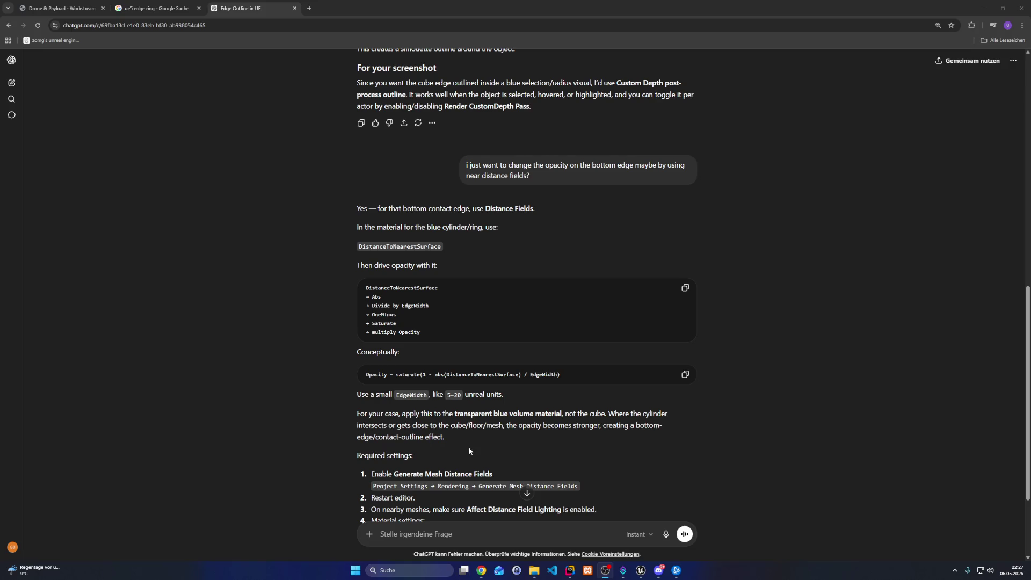
Start a new message asking how to highlight the cylinder's contact edge
scroll(469, 452, down, 2)
scroll(470, 449, up, 10)
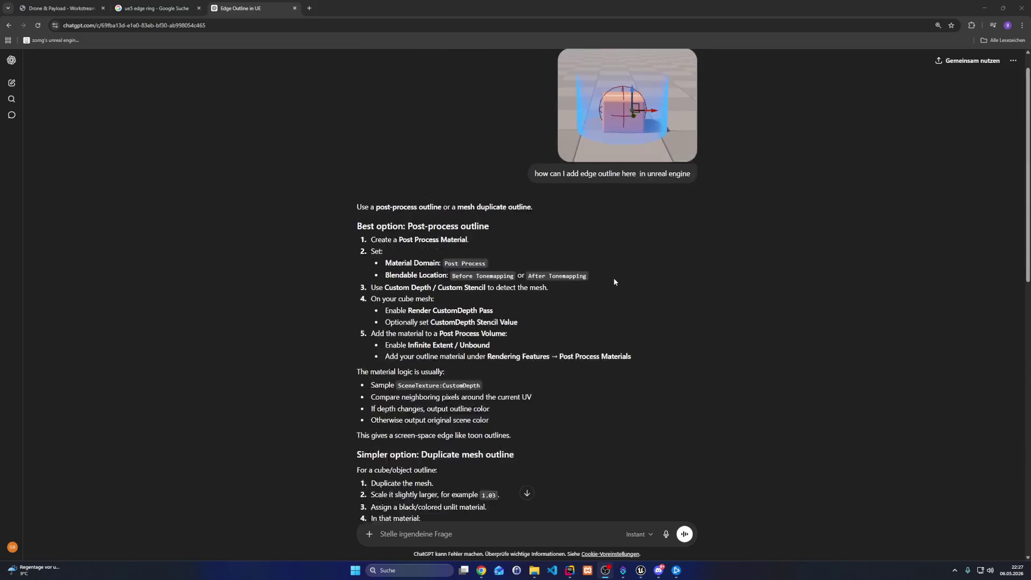
scroll(504, 462, down, 15)
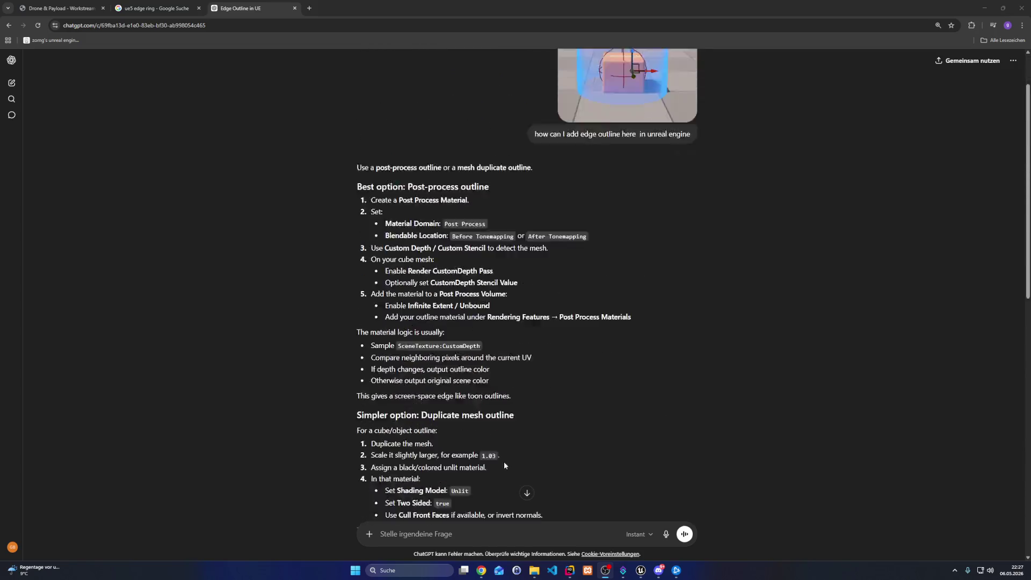
click(458, 529)
text(sorry)
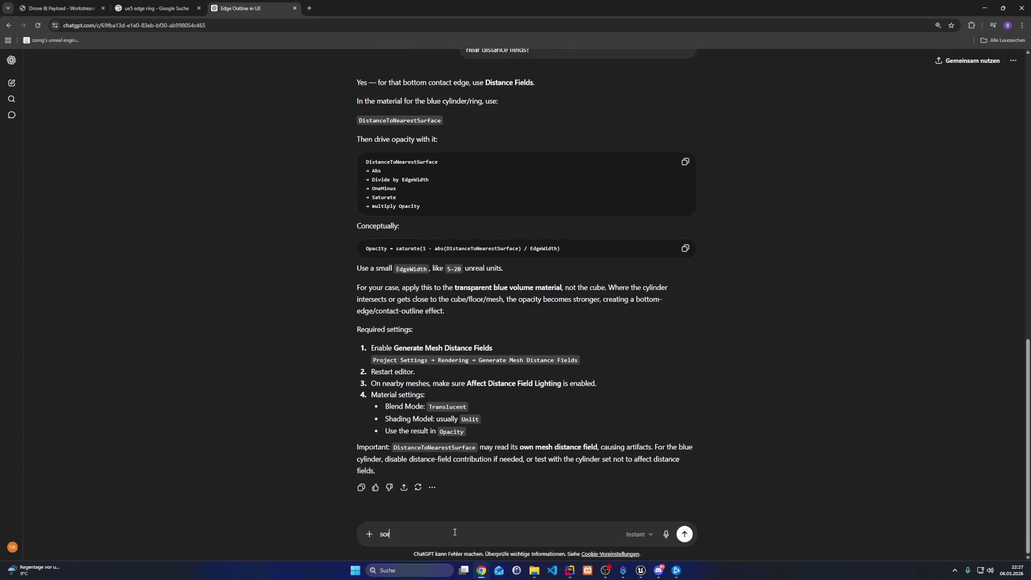
key(ctrl+a)
text(ok)
text( I would like to )
text(highligh)
text(t the contact edge)
text( of the cyl)
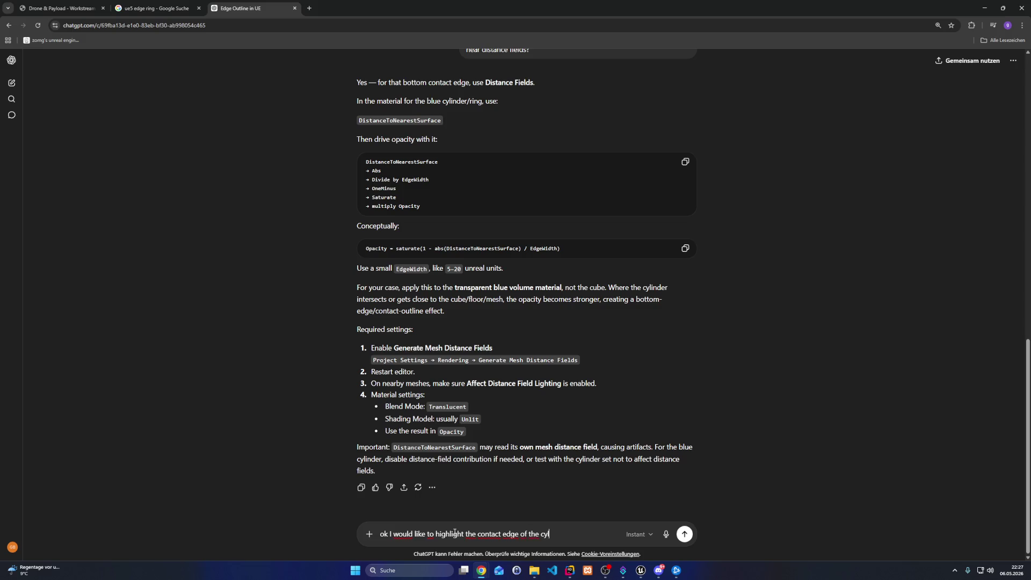
text(inder how can I achie)
text(ve this? It)
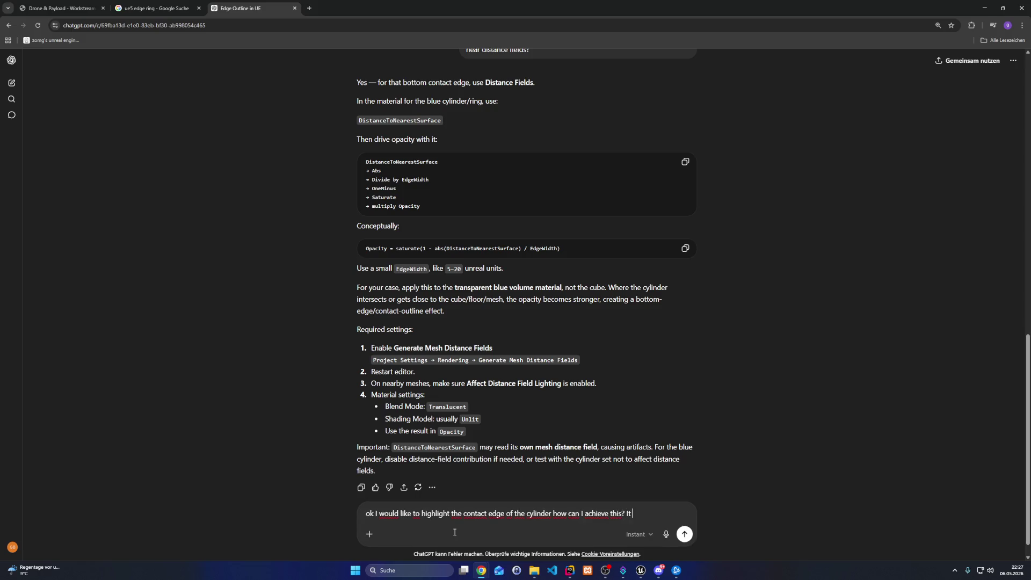
text( should be )
text(emissive)
Add that the edge should glow with opacity 1.0, and send the question
key(ctrl+shift+Left)
key(ctrl+shift+Left)
key(ctrl+shift+Left)
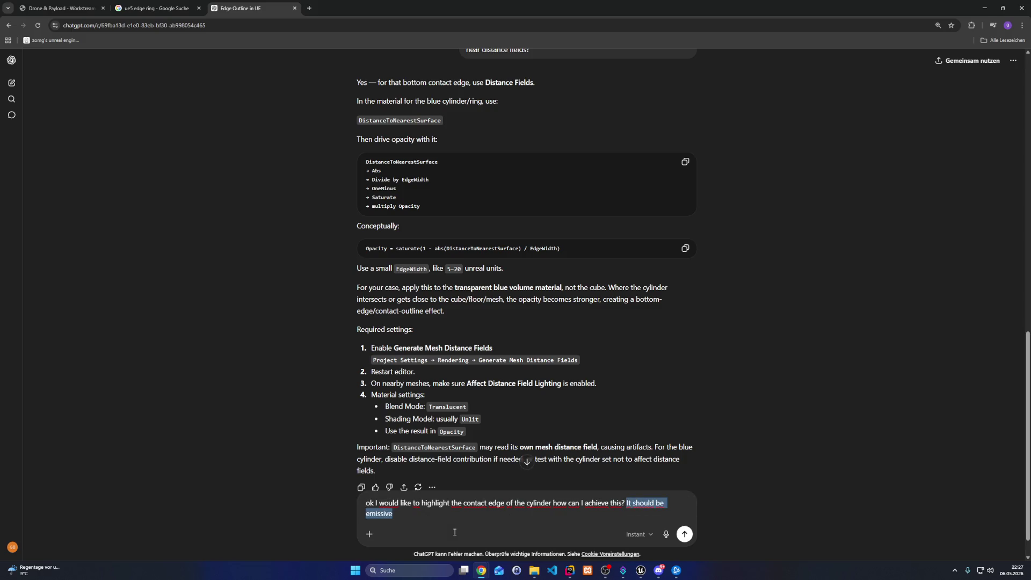
text(That edge sho)
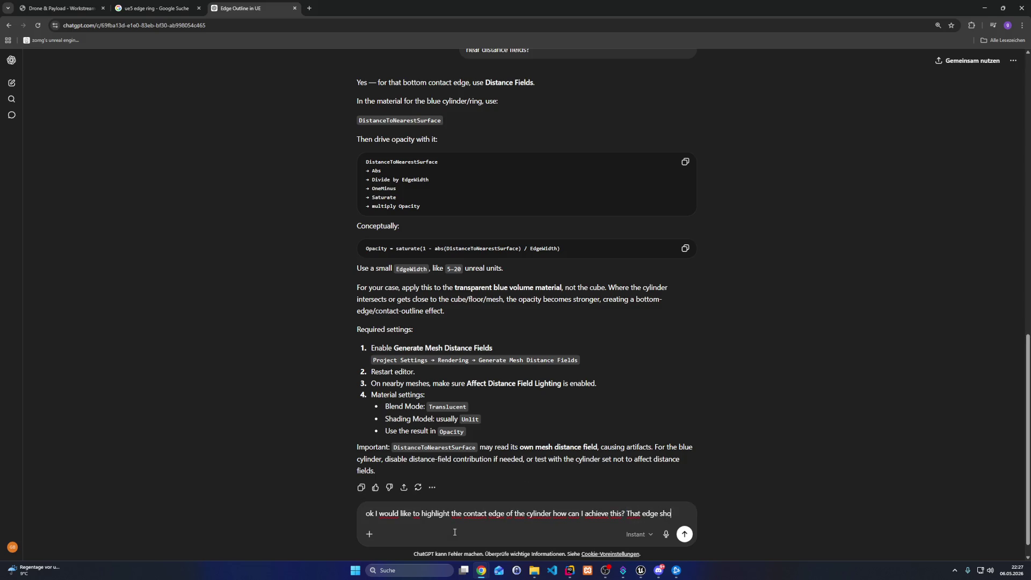
text(uld glow and be em)
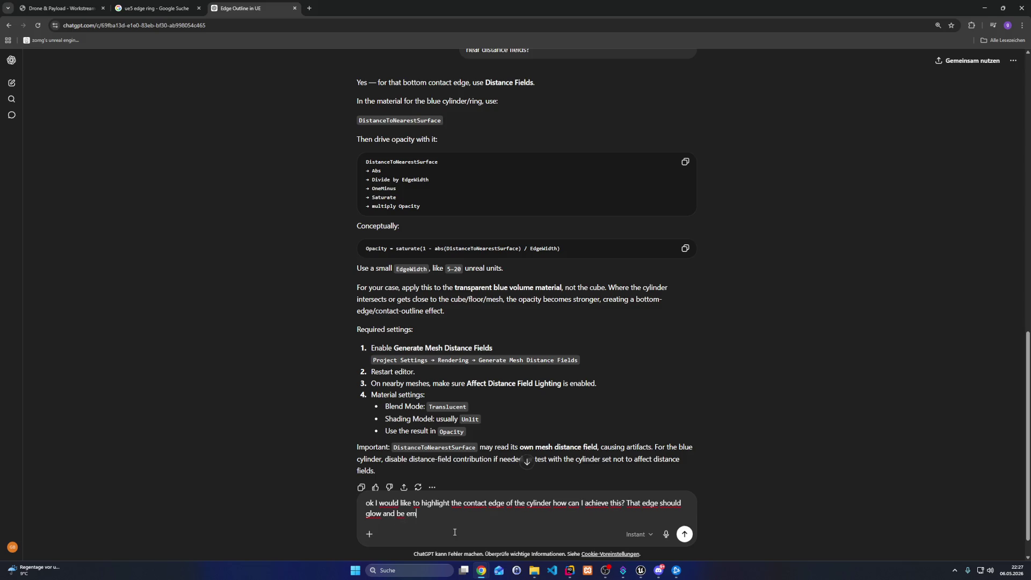
key(ctrl+shift+Left)
key(ctrl+shift+Left)
key(ctrl+shift+Left)
key(BackSpace)
text(and )
text(opacity should b)
text(e 10)
key(Return)
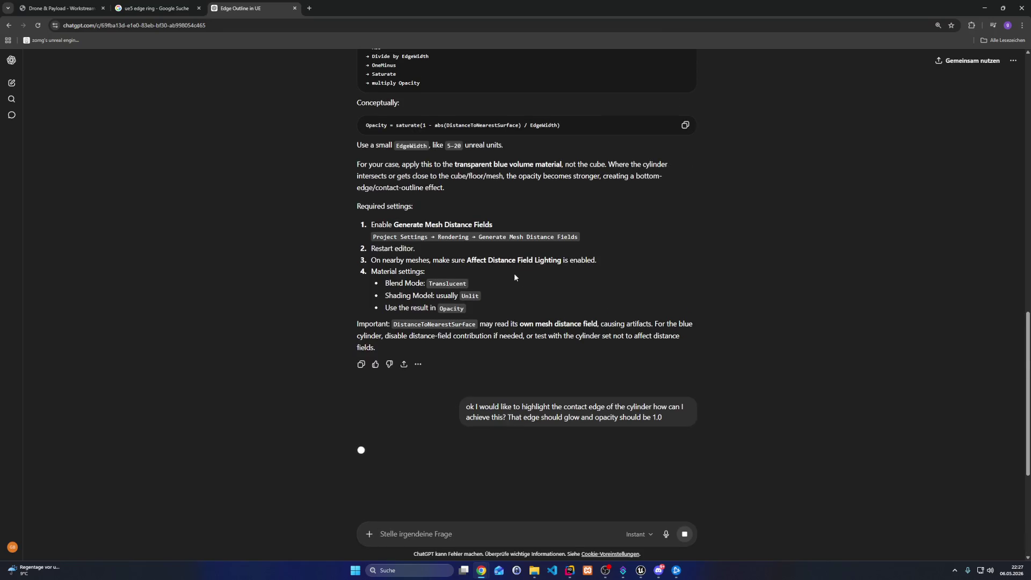
Resend the question asking how to highlight the cylinder's contact edge
scroll(514, 284, up, 2)
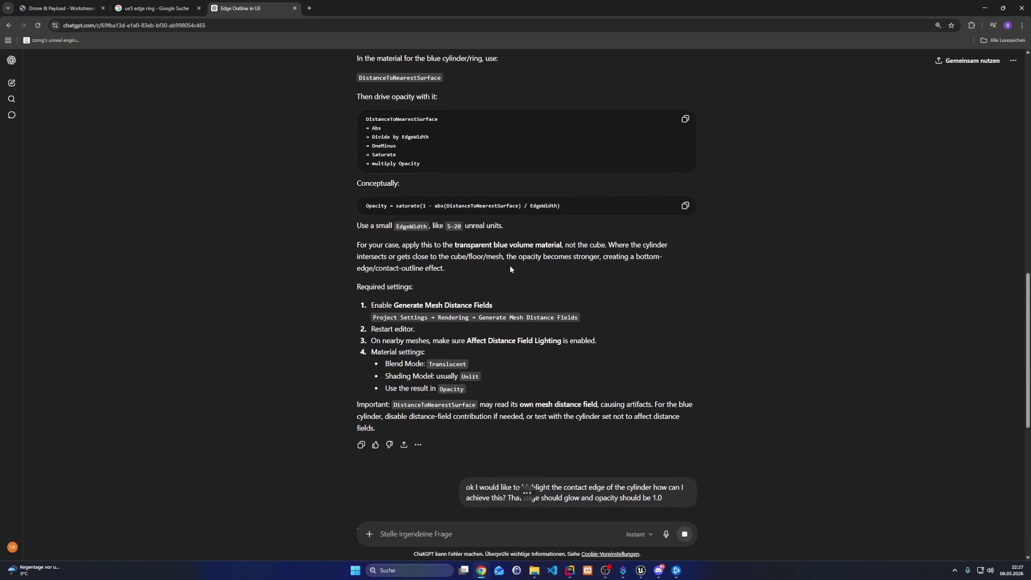
scroll(520, 277, up, 3)
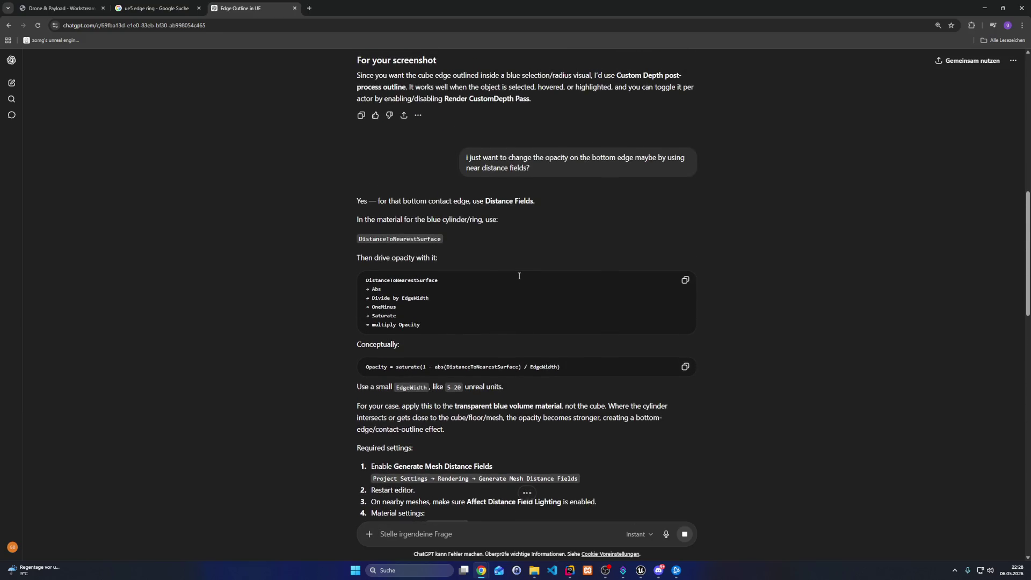
scroll(521, 301, down, 2)
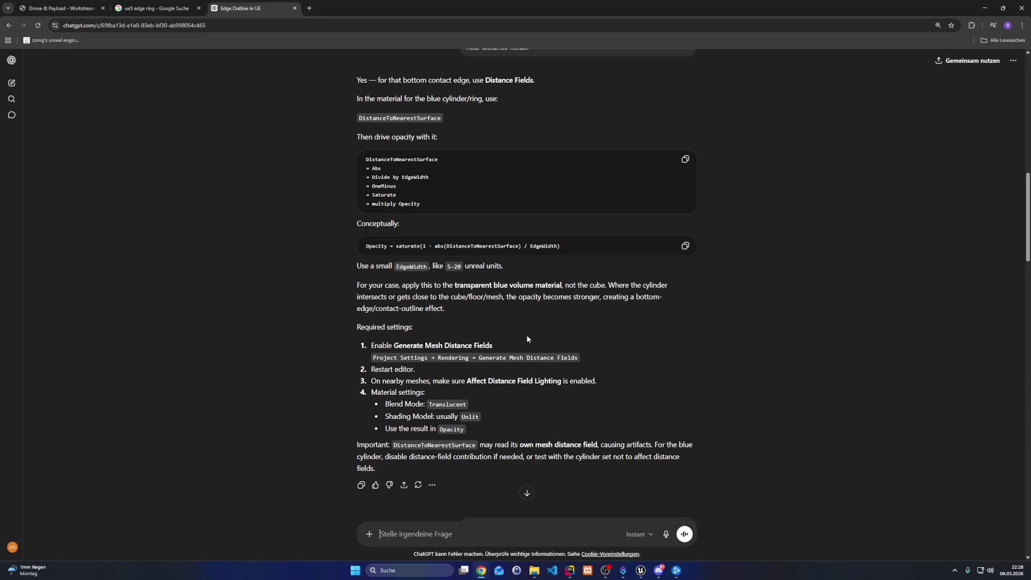
text(ok I would like to highlight the contact edge of the cylinder how can I achieve this? That edge should glow and opacity should be 1.0)
key(Return)
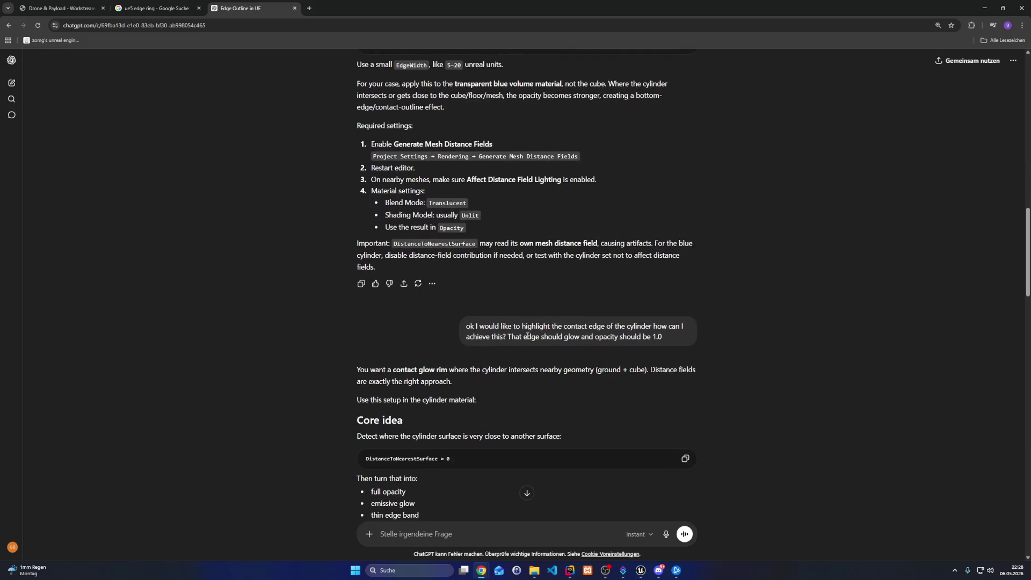
Read the reply's ContactMask formula built on the DistanceToNearestSurface node
scroll(527, 338, down, 3)
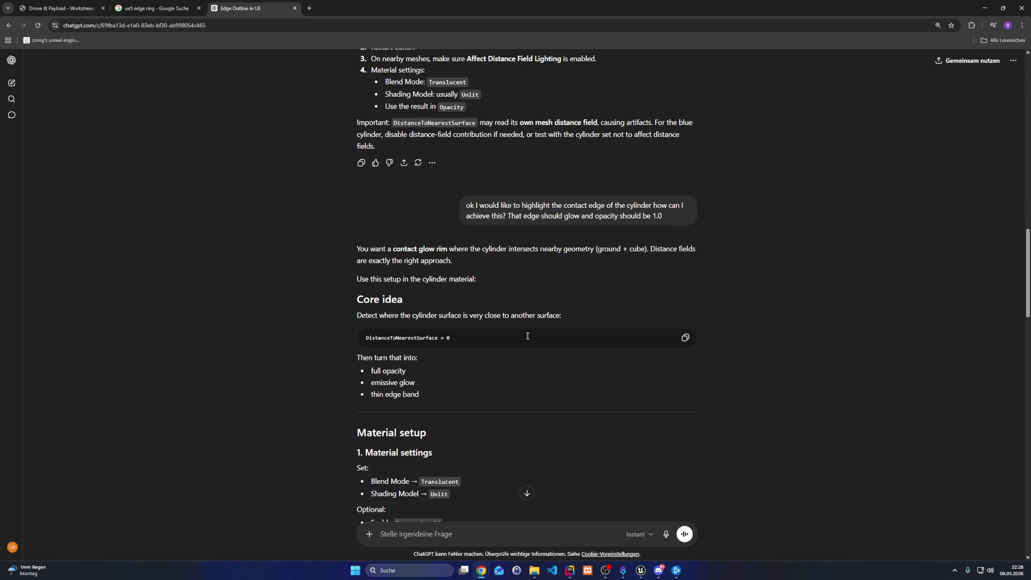
scroll(527, 336, down, 2)
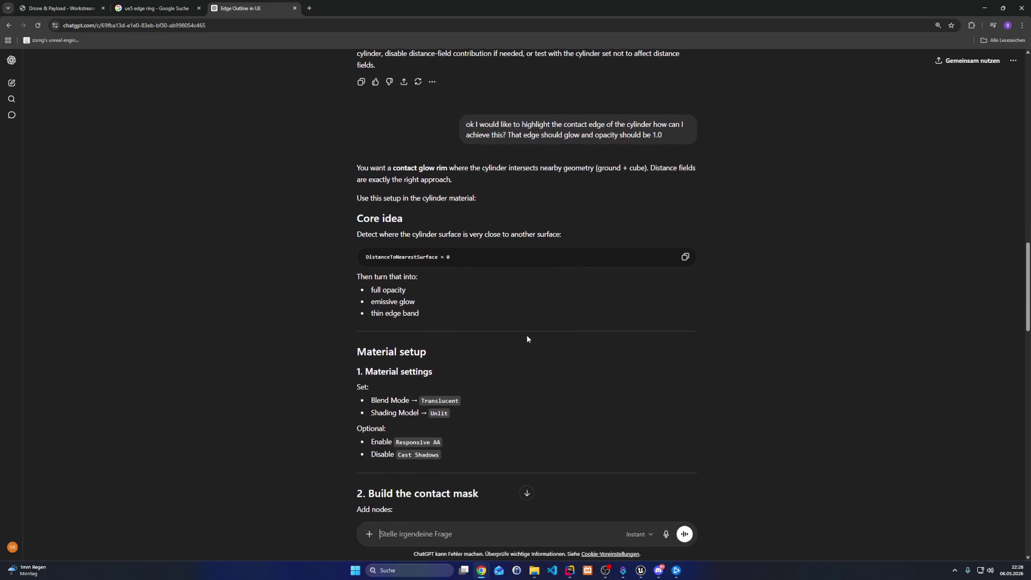
scroll(527, 337, down, 2)
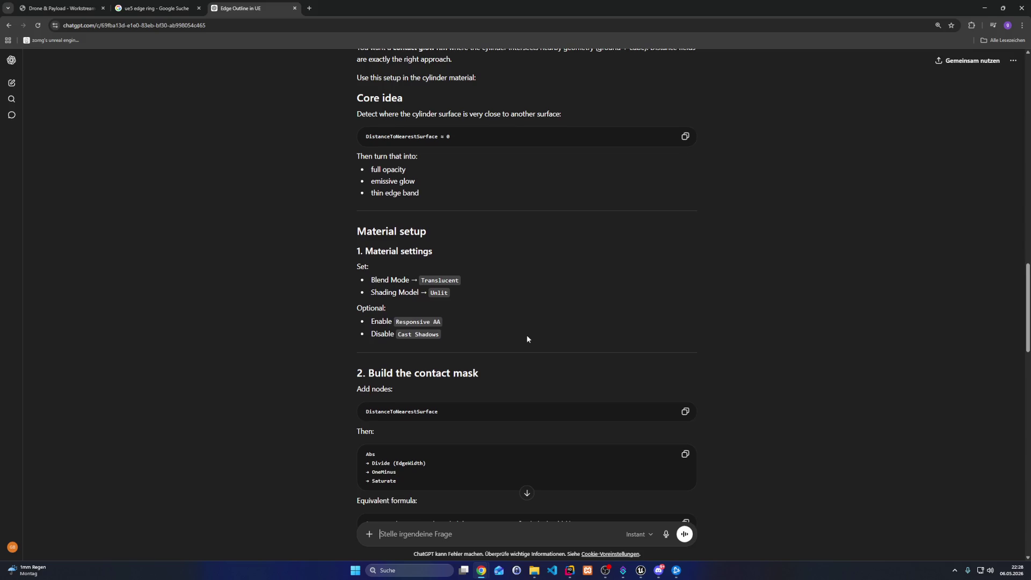
scroll(527, 338, down, 2)
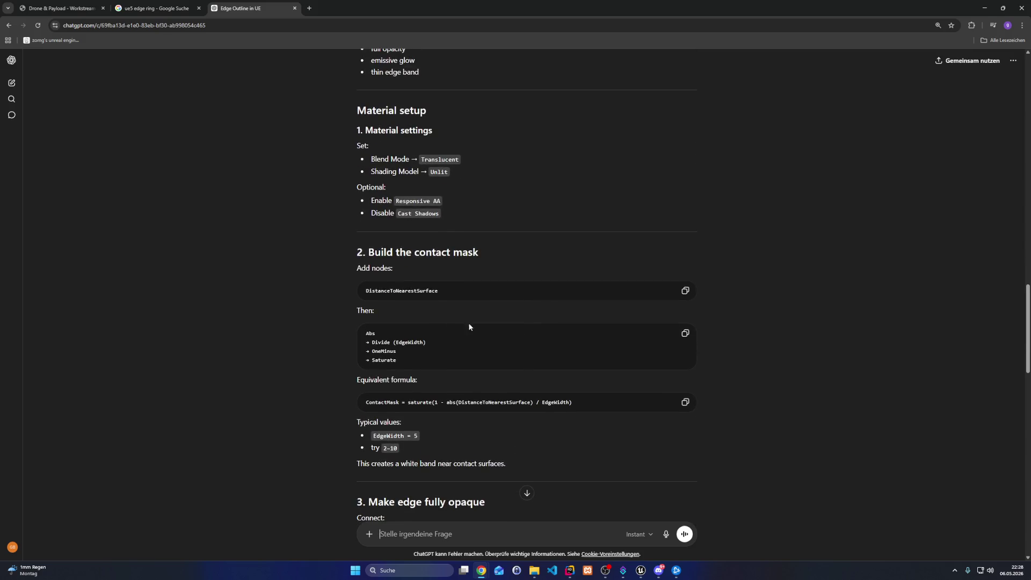
double_click(418, 290)
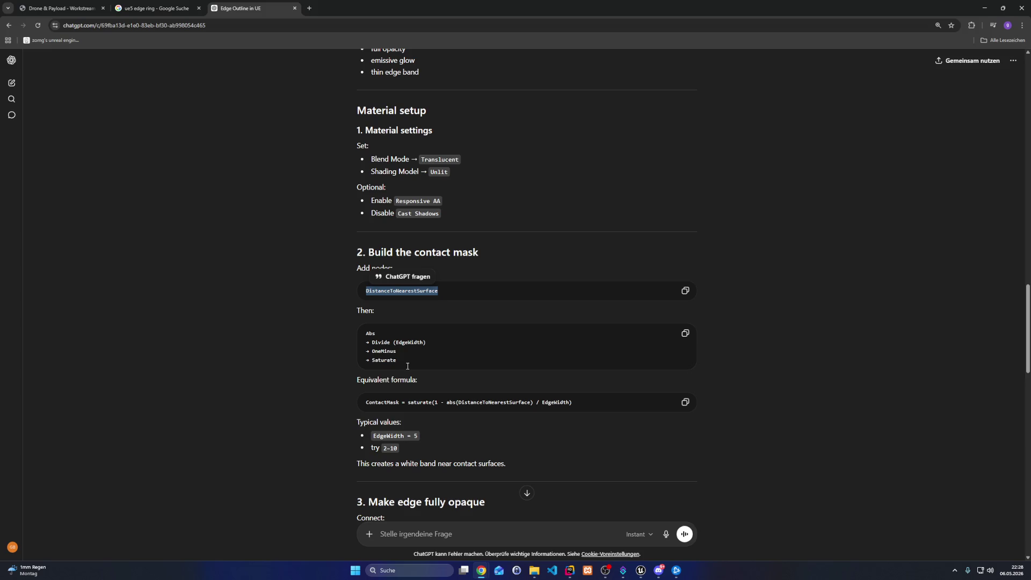
drag(588, 405, 364, 404)
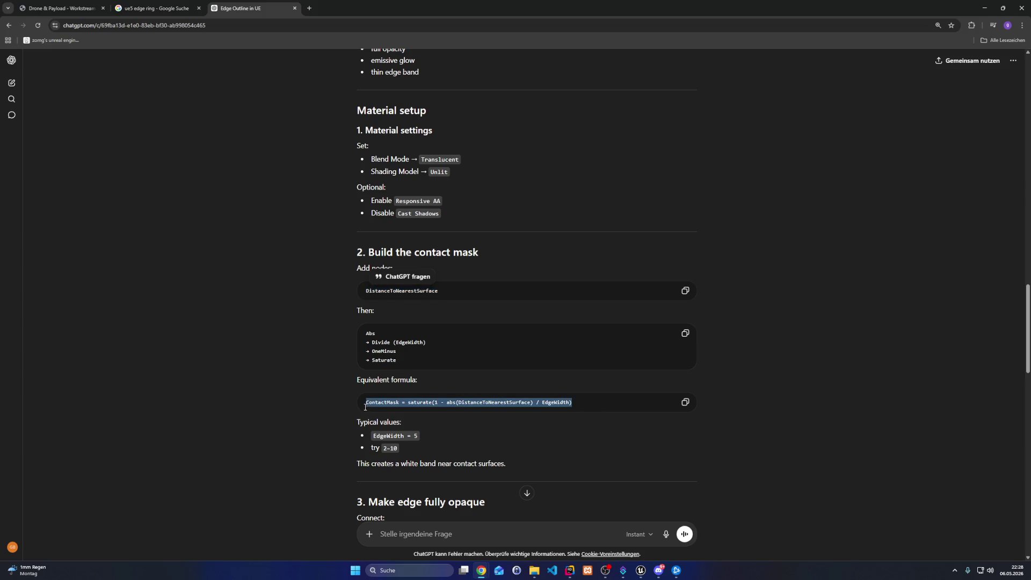
scroll(478, 434, down, 2)
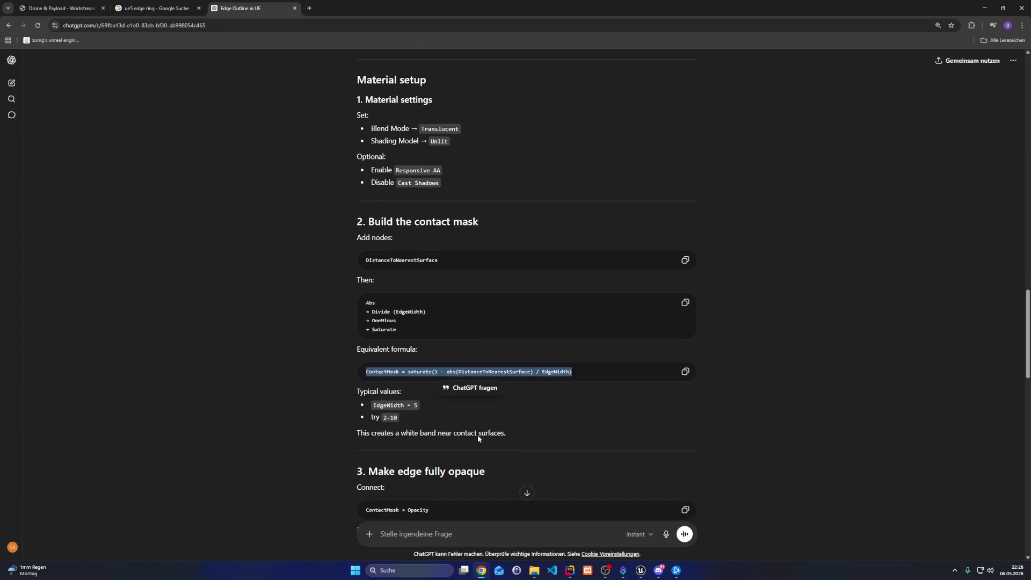
scroll(507, 383, up, 1)
click(524, 424)
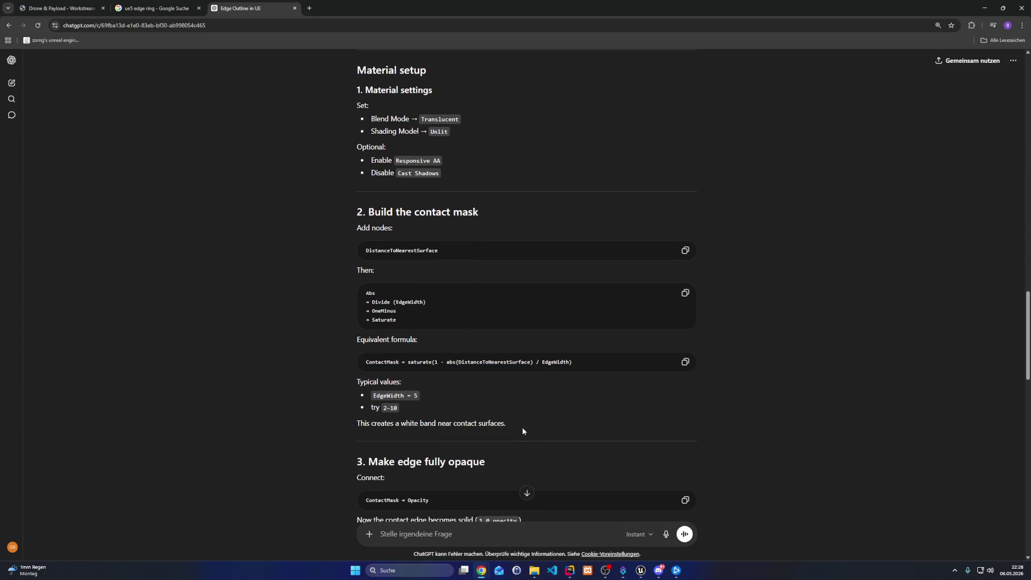
Review the final graph: DistanceToNearestSurface → Abs → Divide(5) → OneMinus → Saturate → Power(4)
scroll(515, 427, down, 4)
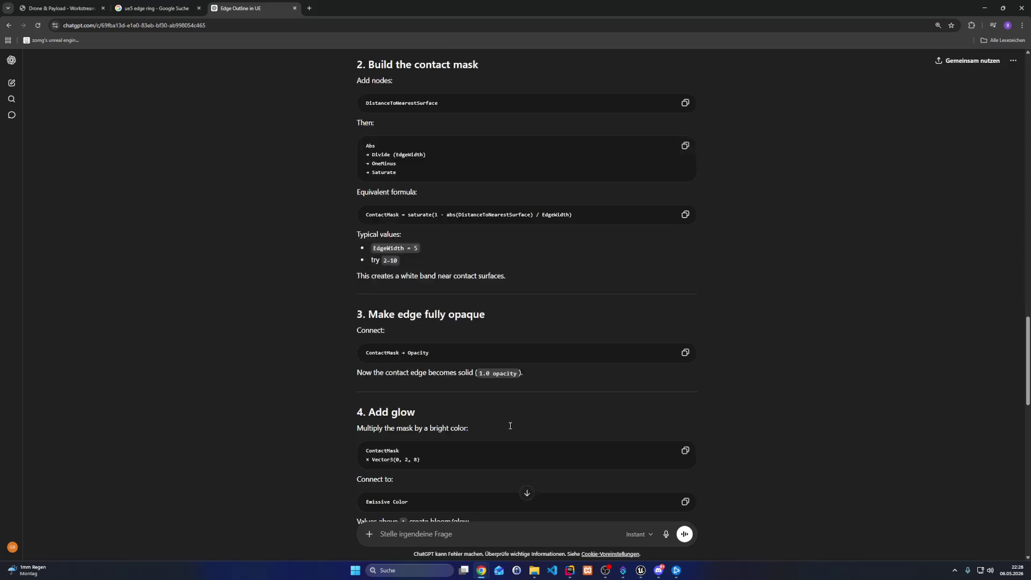
scroll(510, 426, down, 1)
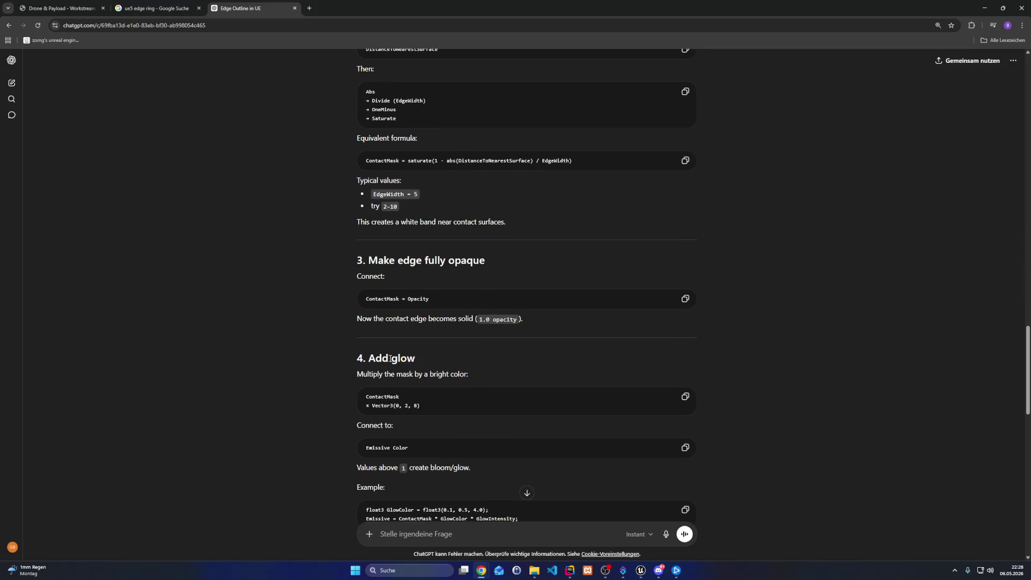
scroll(397, 358, down, 2)
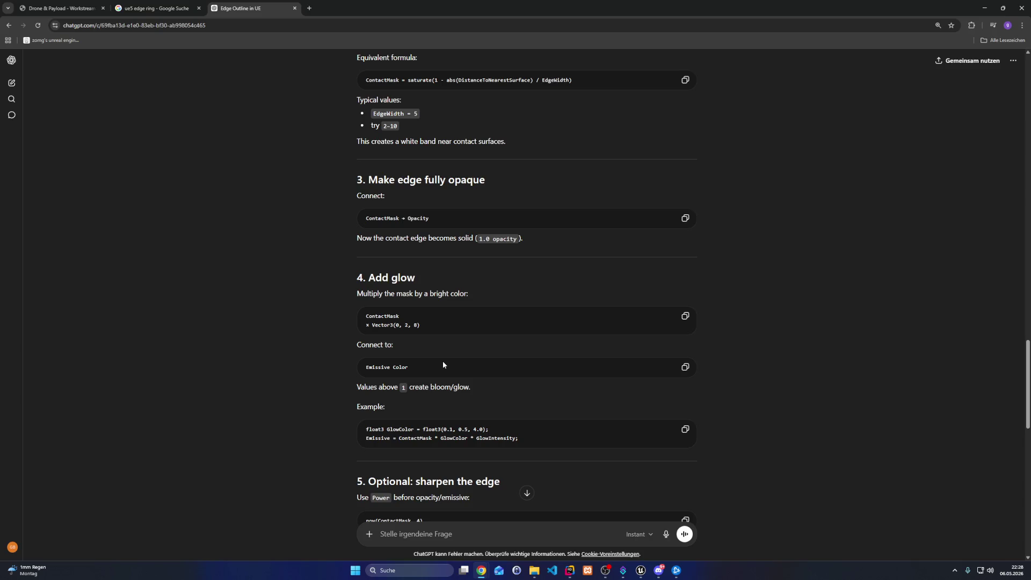
scroll(443, 365, down, 3)
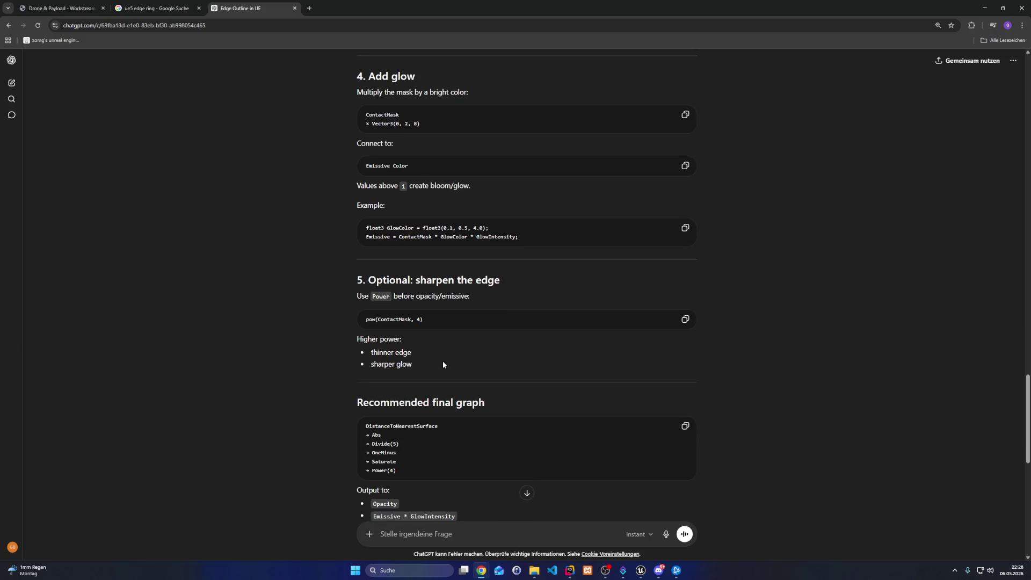
scroll(444, 365, down, 5)
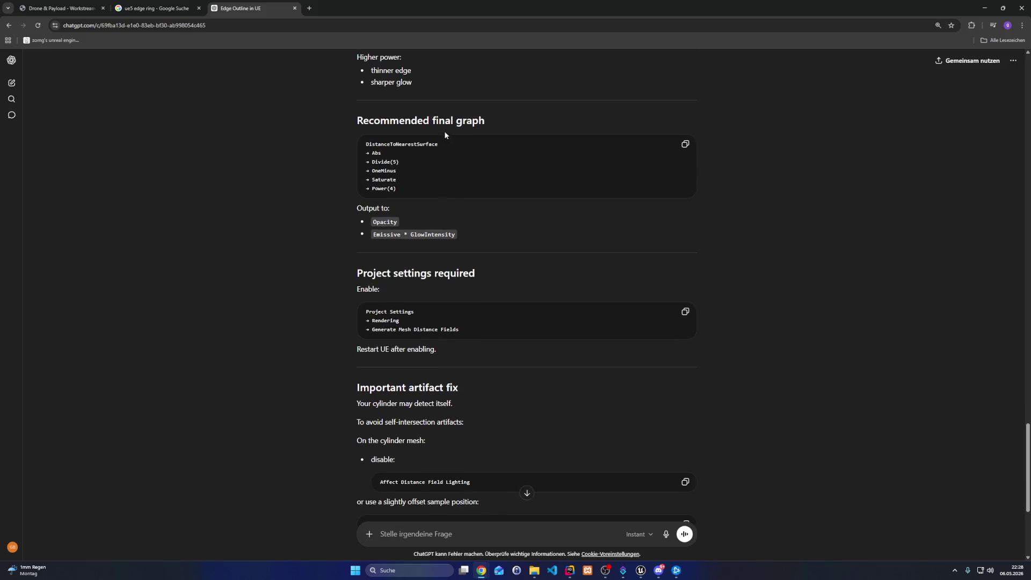
double_click(394, 145)
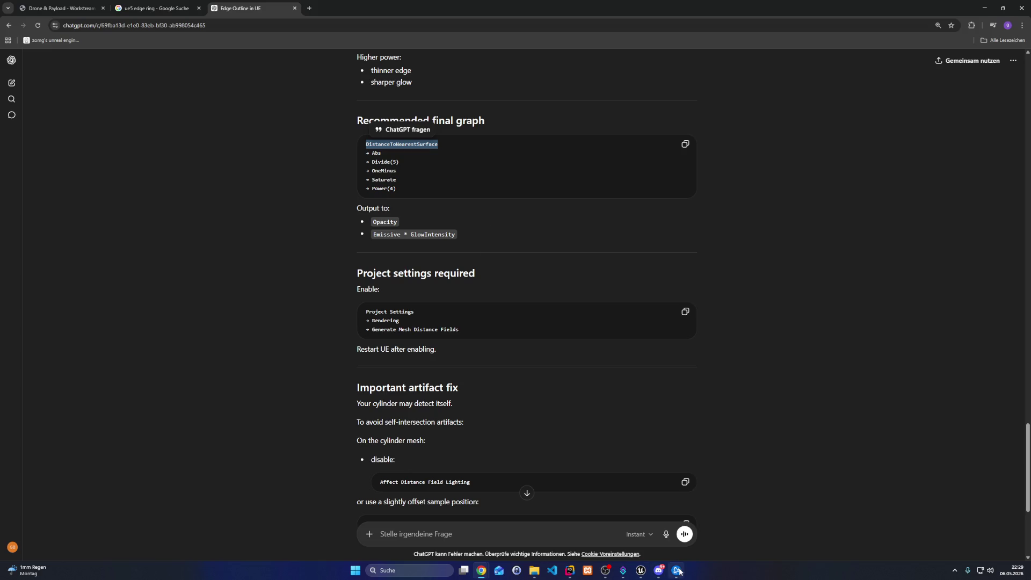
Check Unreal's Project Settings filtered for 'distance fields' to confirm mesh distance fields are enabled
mouse_move(641, 571)
click(666, 540)
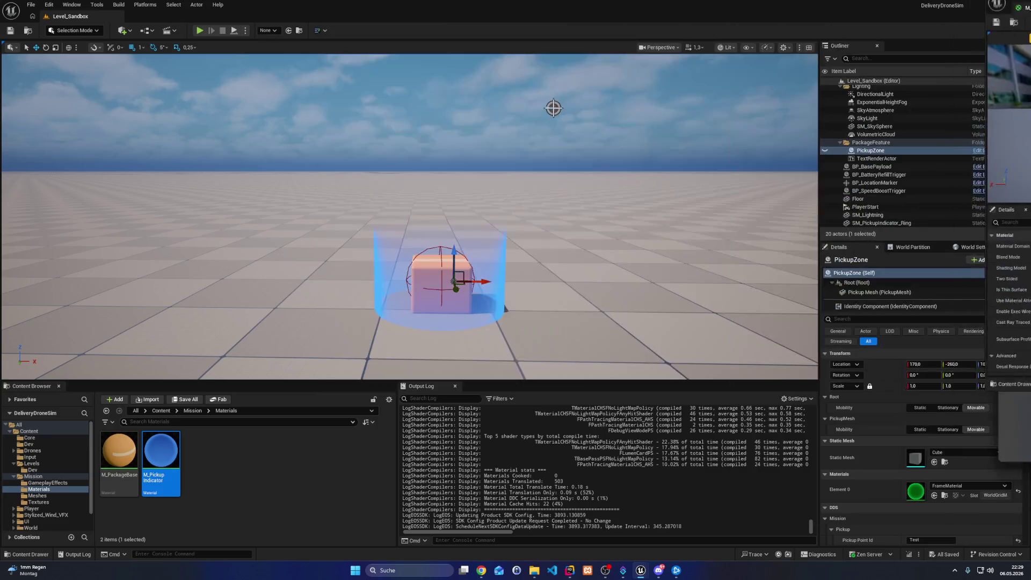
click(50, 7)
click(81, 130)
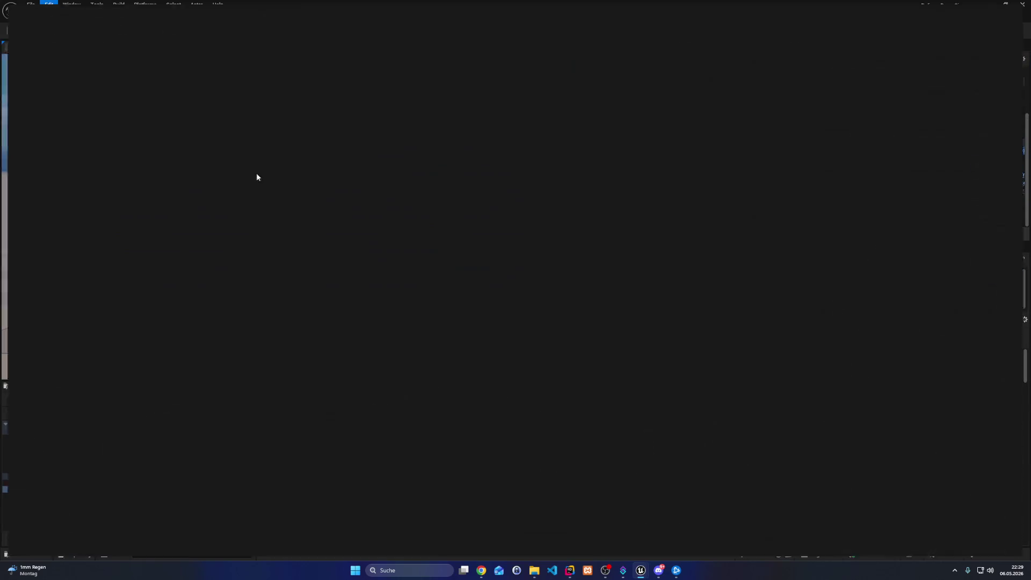
text(distance fields)
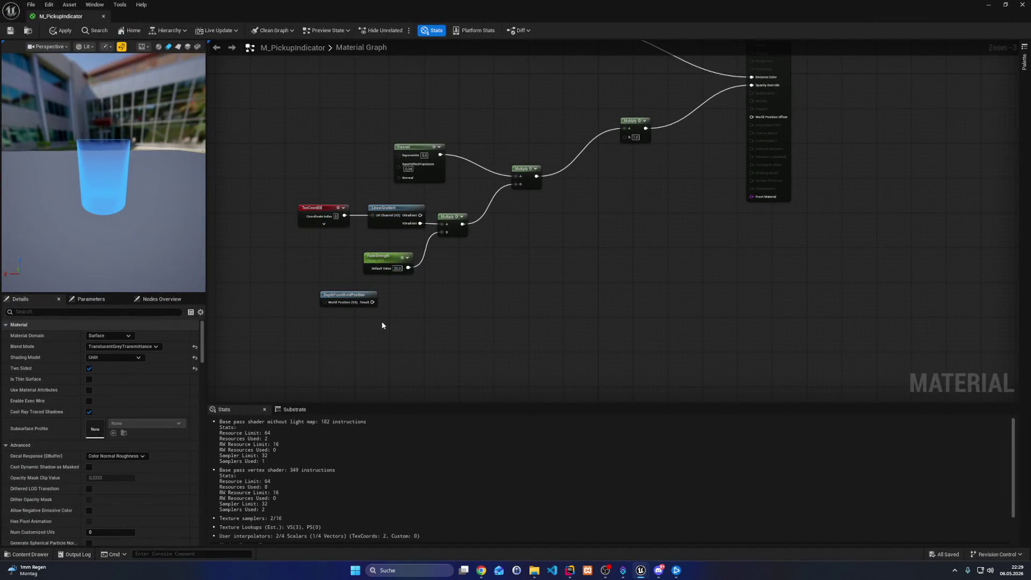
Add a DistanceToNearestSurface node and delete the old DepthFromWorldPosition node
right_click(383, 325)
text(DistanceToNearestSurface)
click(419, 345)
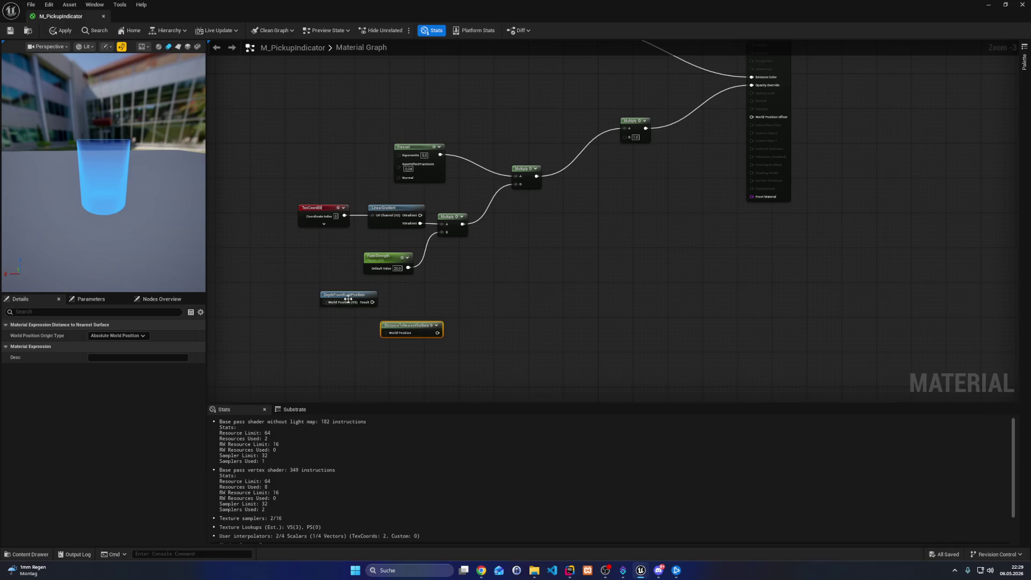
click(349, 295)
key(Delete)
Chain an Abs node and a Divide-by-5 node after DistanceToNearestSurface, previewing the Divide output
mouse_move(437, 333)
mouse_down()
mouse_move(532, 324)
mouse_move(414, 326)
mouse_up()
text(add)
key(Return)
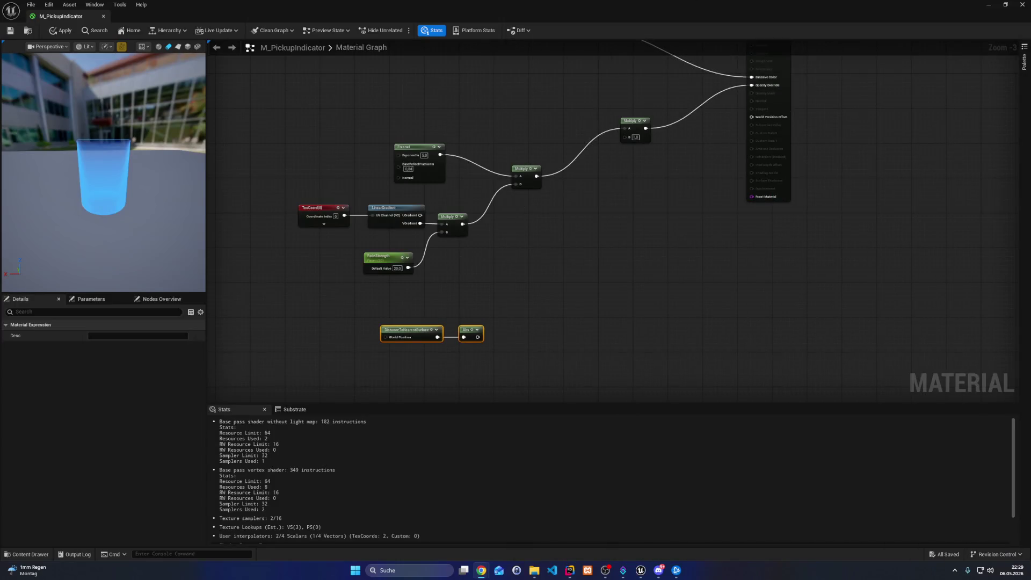
mouse_move(478, 336)
mouse_down()
mouse_move(566, 318)
mouse_move(494, 326)
mouse_move(534, 330)
mouse_move(512, 326)
mouse_up()
text(satdivide)
key(Return)
key(space)
right_click(496, 328)
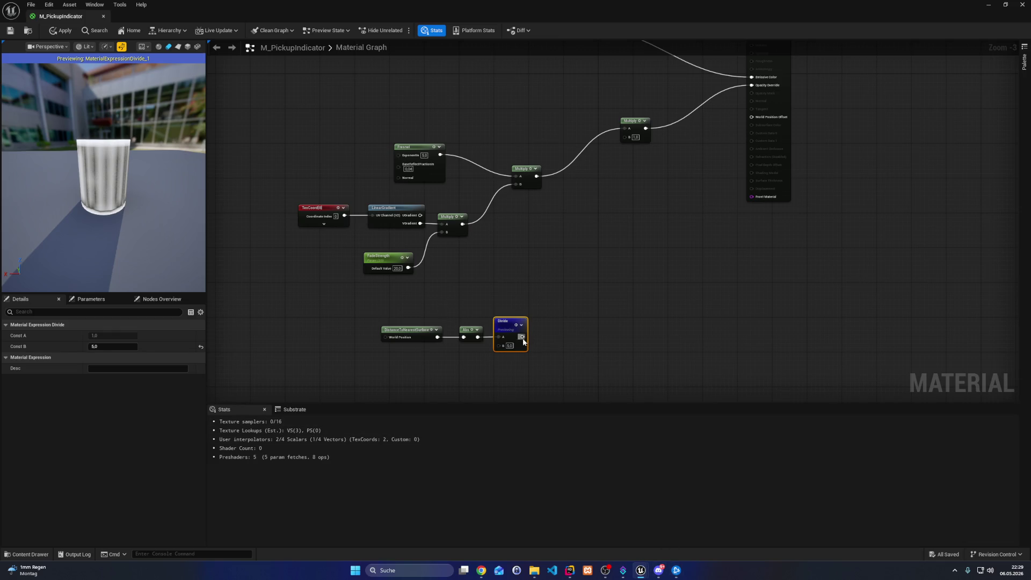
Append OneMinus and Saturate nodes after the Divide node
drag(523, 337, 579, 342)
text(one minu)
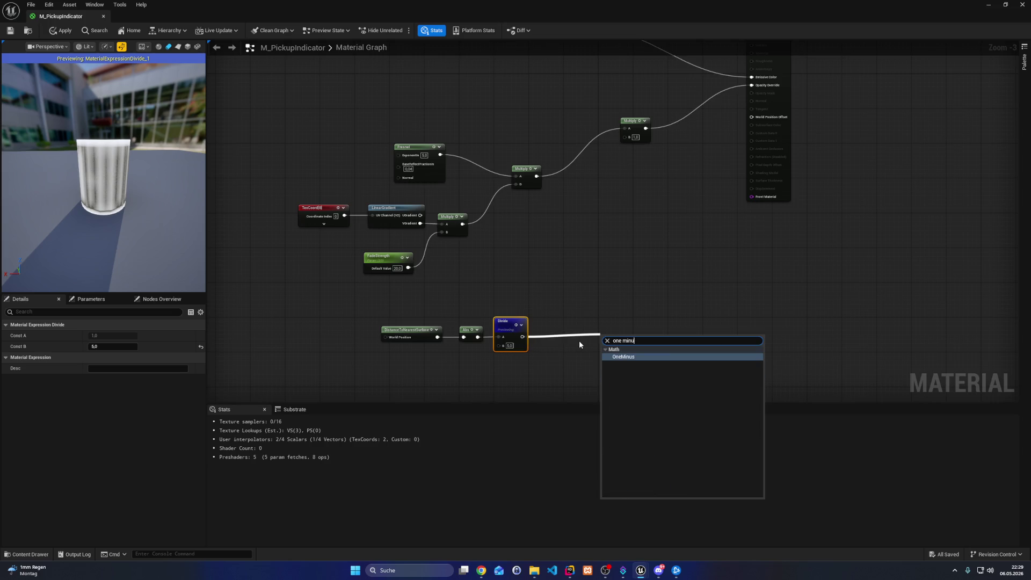
key(Return)
mouse_move(602, 331)
mouse_down()
mouse_move(546, 332)
mouse_move(621, 328)
mouse_move(614, 318)
mouse_up()
text(satur)
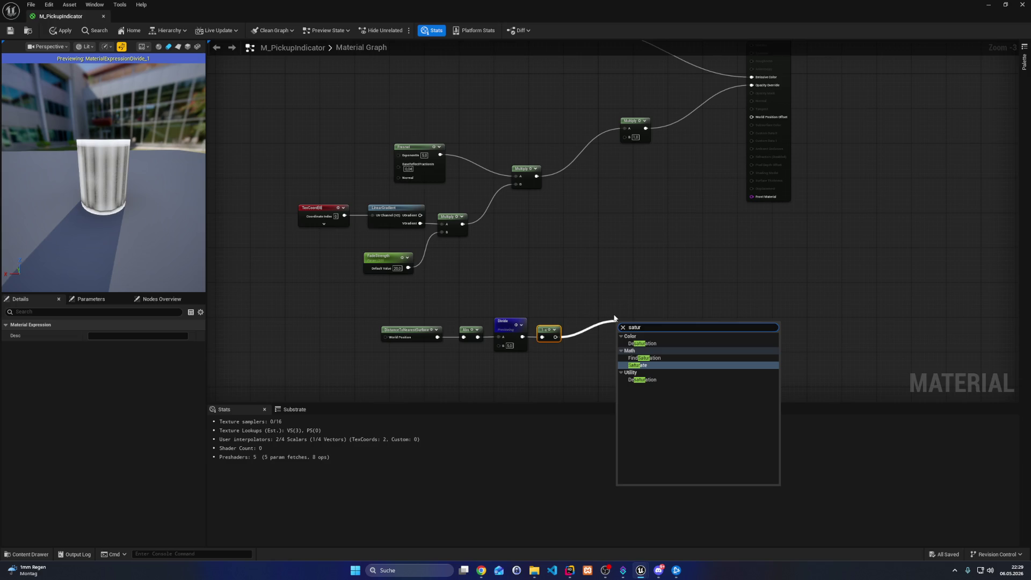
key(Return)
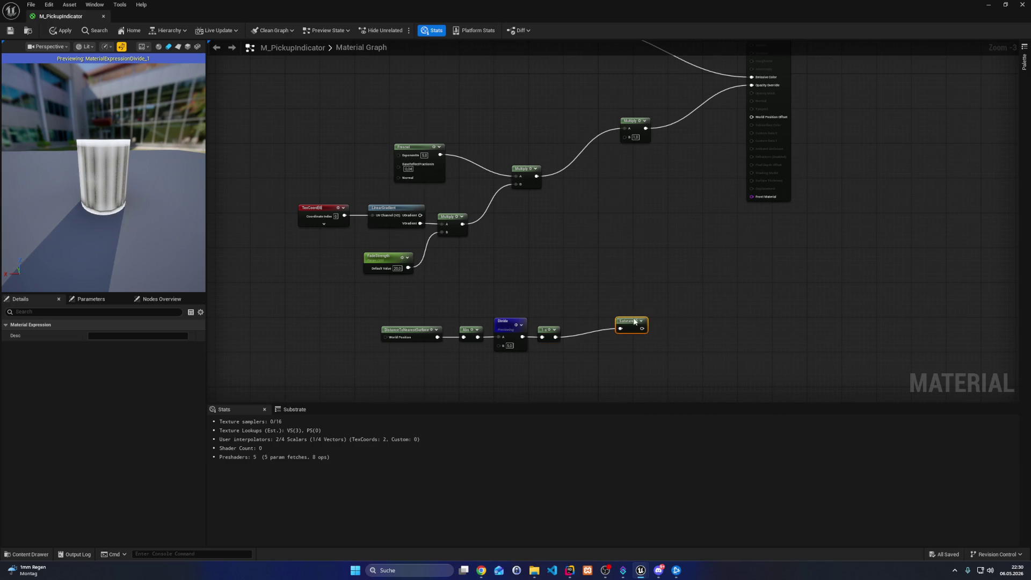
mouse_move(627, 318)
mouse_down()
mouse_move(582, 330)
mouse_move(657, 341)
mouse_up()
Add a Power node with exponent 4.0 after Saturate and preview its output
text(powe)
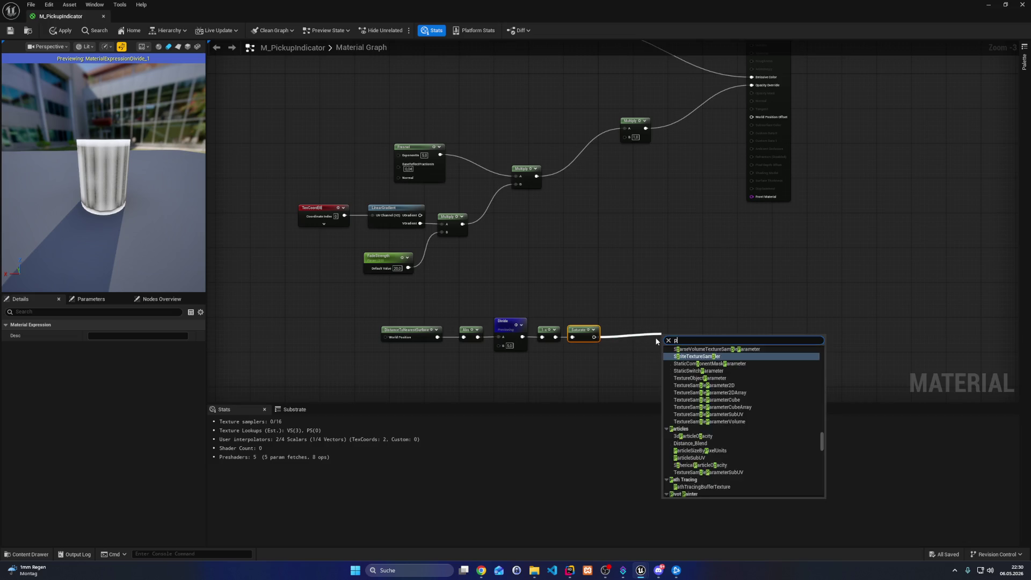
key(Return)
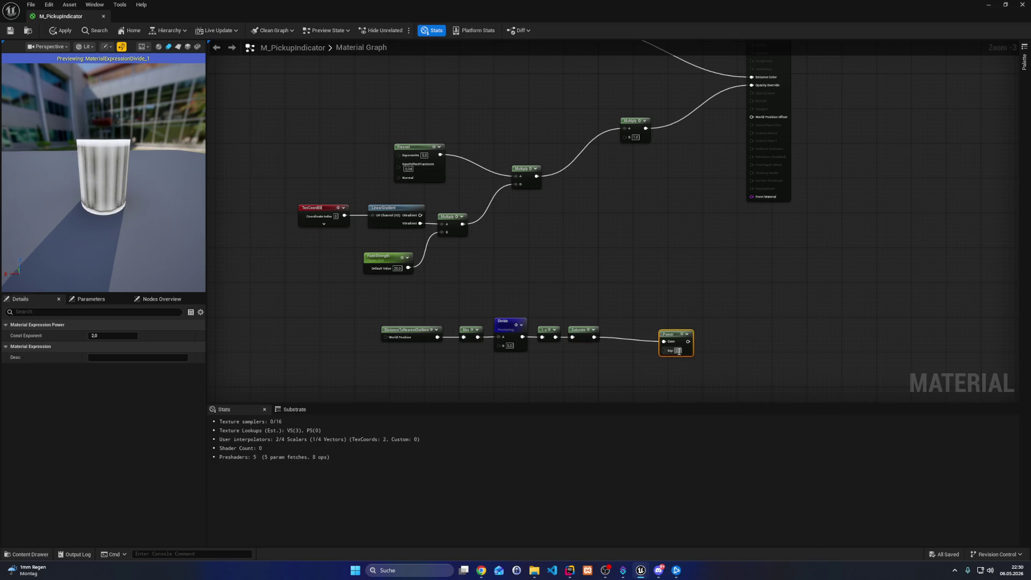
click(714, 349)
mouse_move(680, 336)
mouse_down()
mouse_move(632, 332)
mouse_move(681, 186)
mouse_move(626, 136)
mouse_up()
key(space)
key(space)
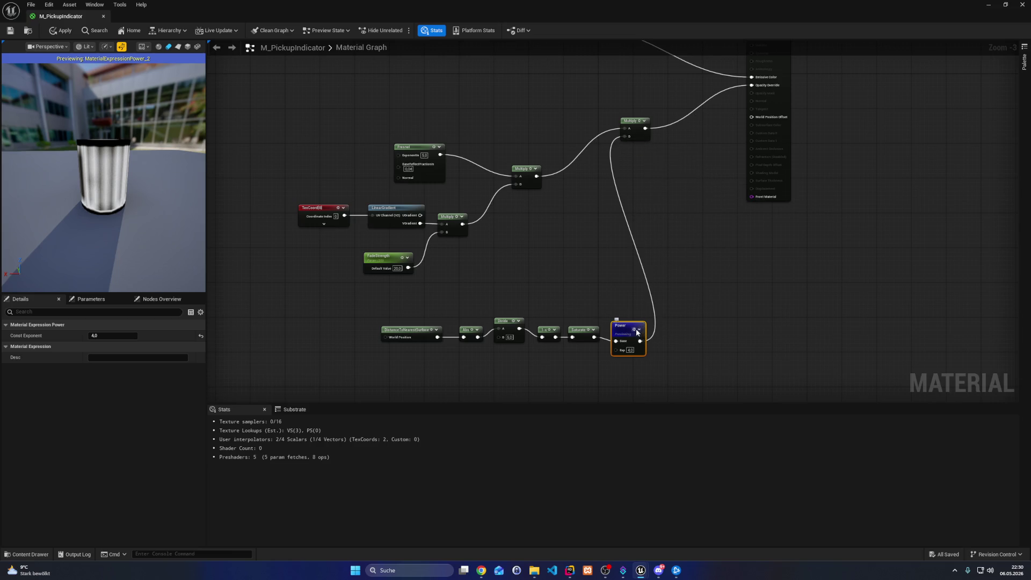
drag(655, 227, 629, 286)
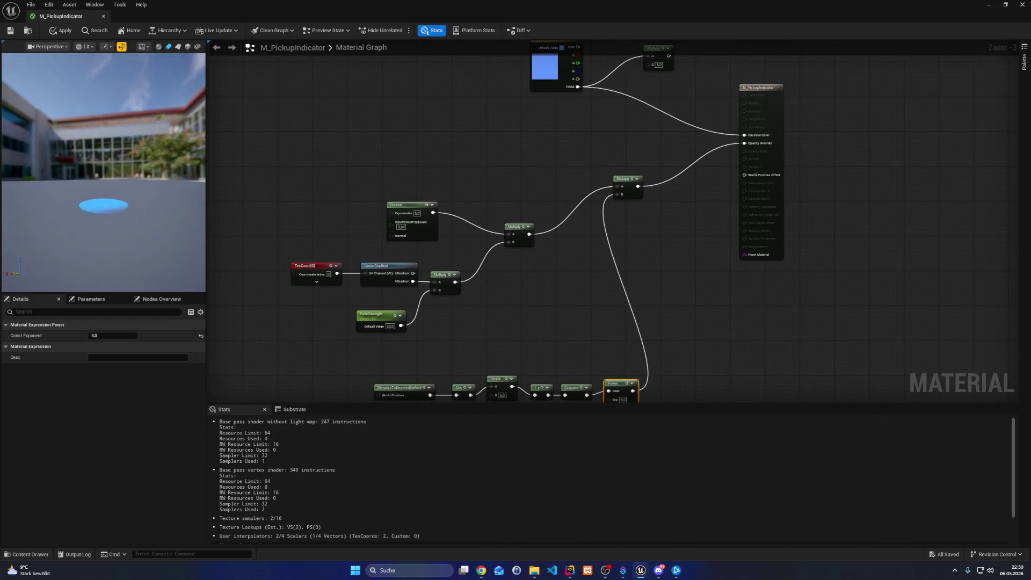
Wire Power's output into the emissive Multiply's B input
scroll(560, 292, down, 2)
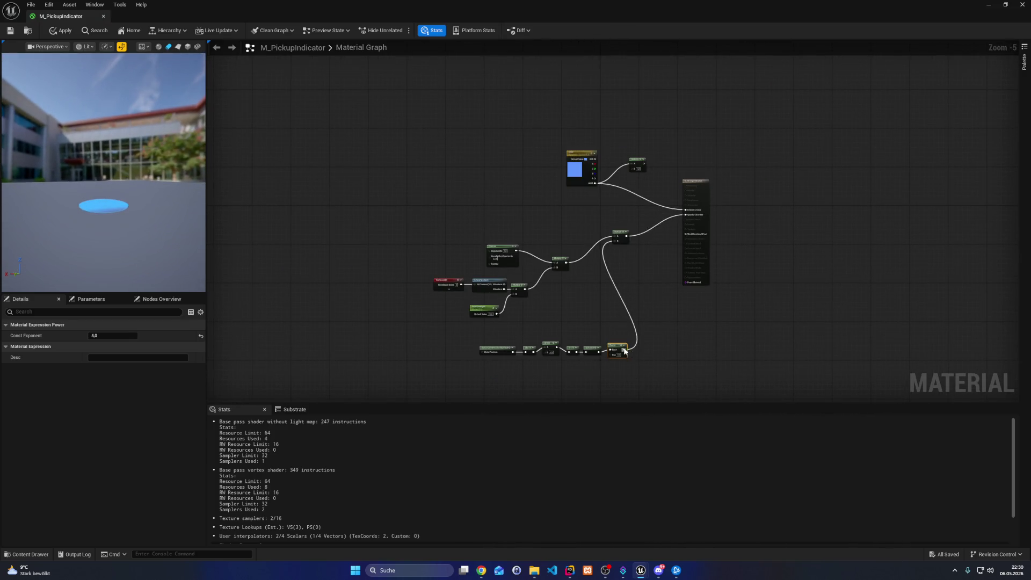
mouse_move(625, 349)
mouse_down()
mouse_move(636, 169)
mouse_move(694, 211)
mouse_up()
drag(629, 163, 633, 174)
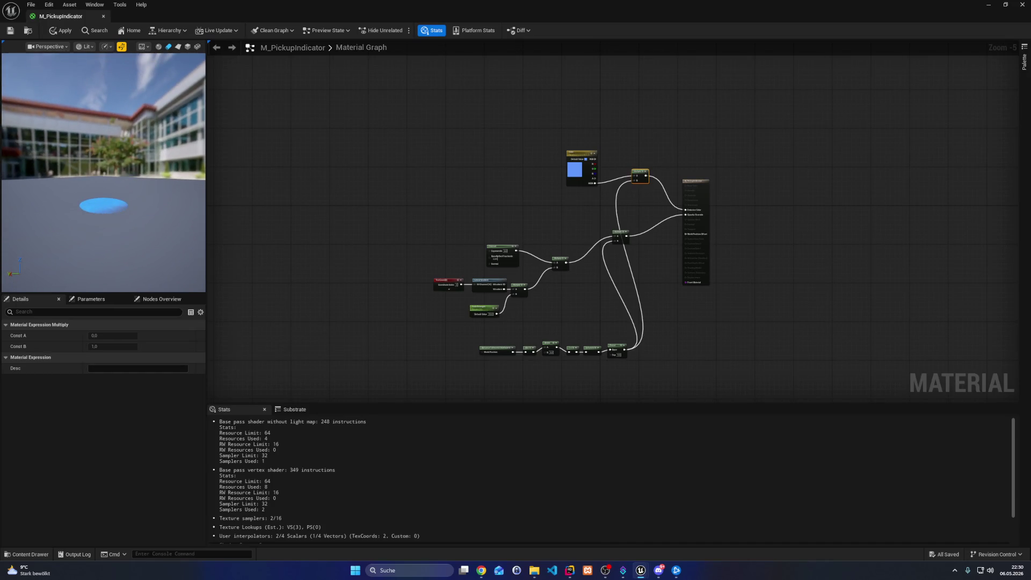
click(644, 210)
scroll(644, 209, up, 6)
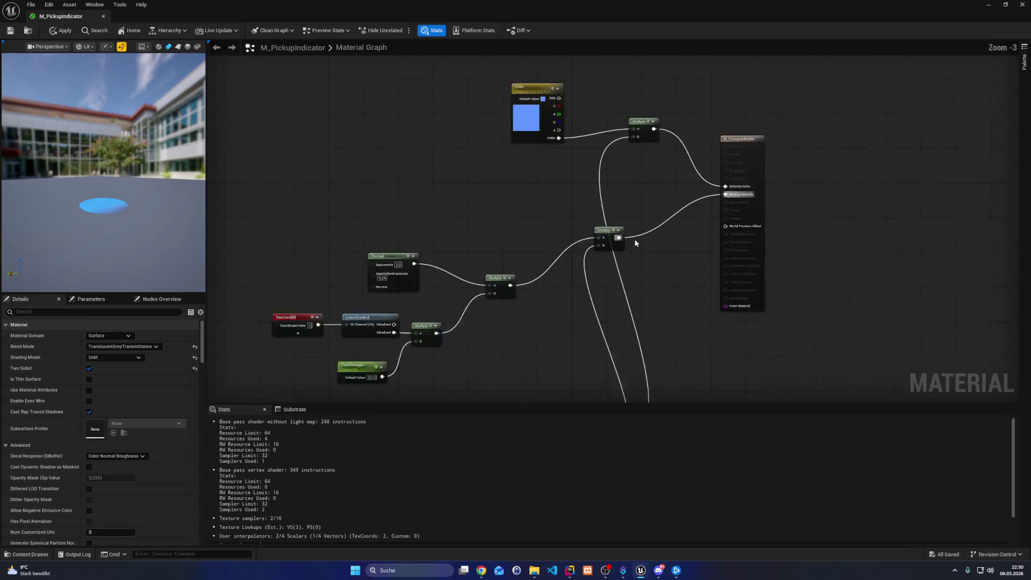
drag(580, 96, 568, 181)
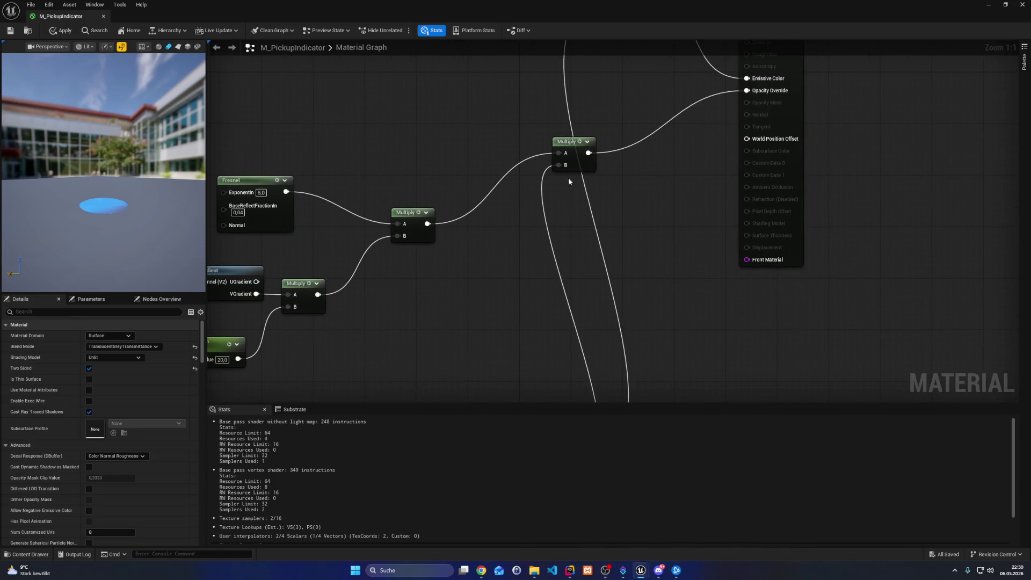
Try an Add node combining the Multiply and Power, then delete it
mouse_move(408, 213)
mouse_down()
mouse_move(395, 201)
mouse_move(646, 242)
mouse_up()
text(add)
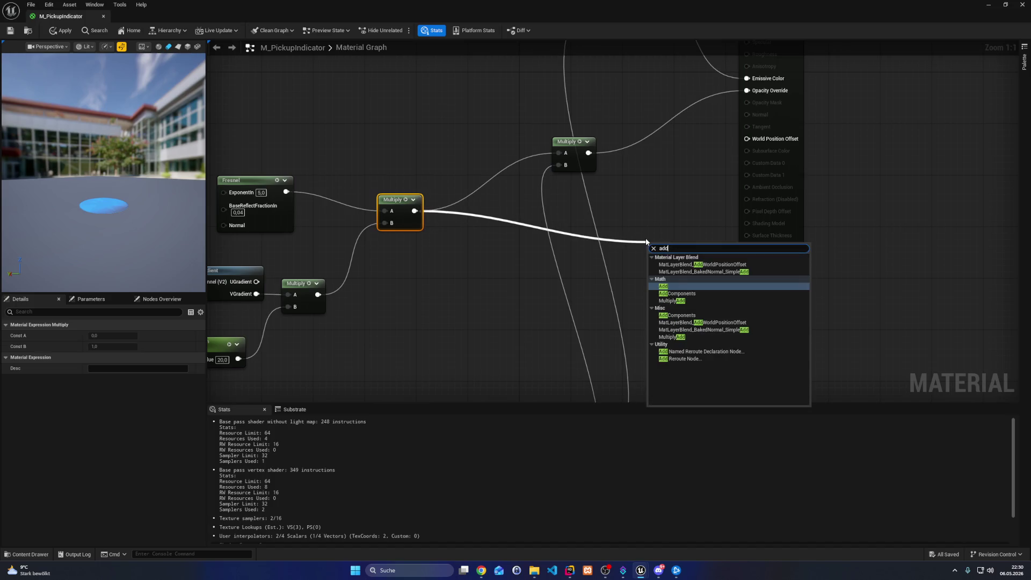
key(Return)
drag(517, 320, 430, 183)
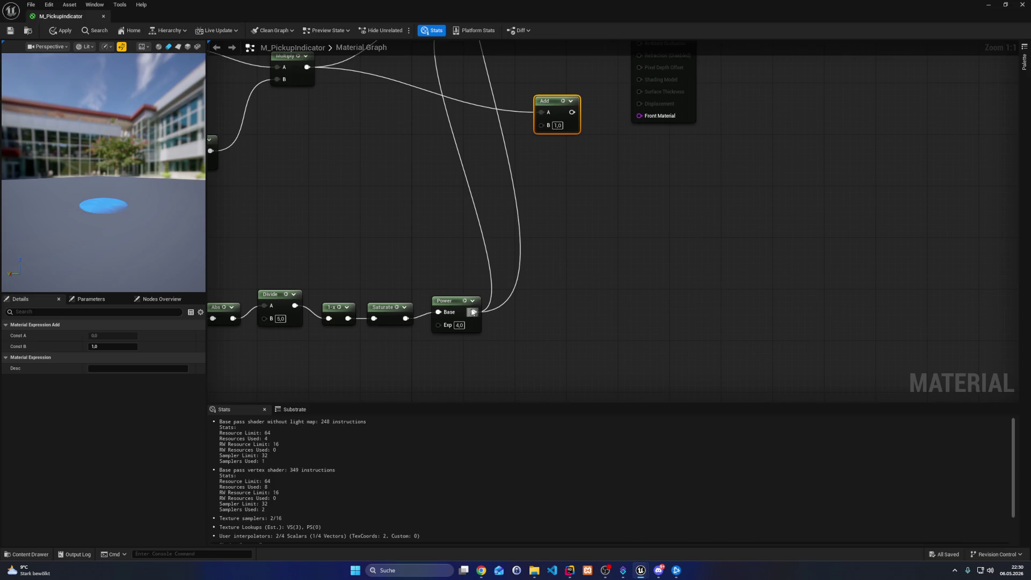
mouse_move(472, 312)
mouse_down()
mouse_move(575, 156)
mouse_move(542, 125)
mouse_move(418, 306)
mouse_move(515, 119)
mouse_up()
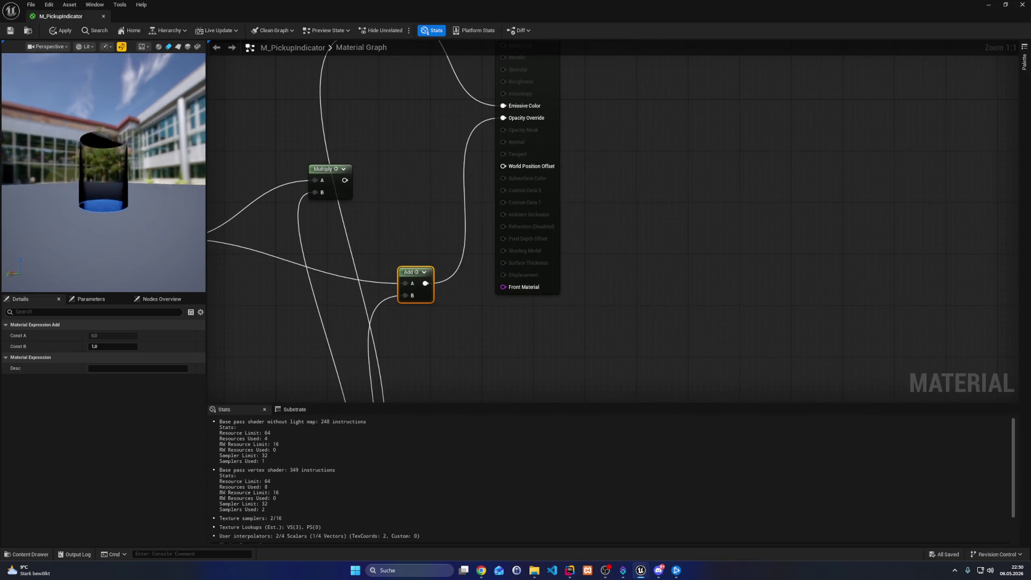
drag(124, 172, 101, 180)
drag(425, 283, 488, 189)
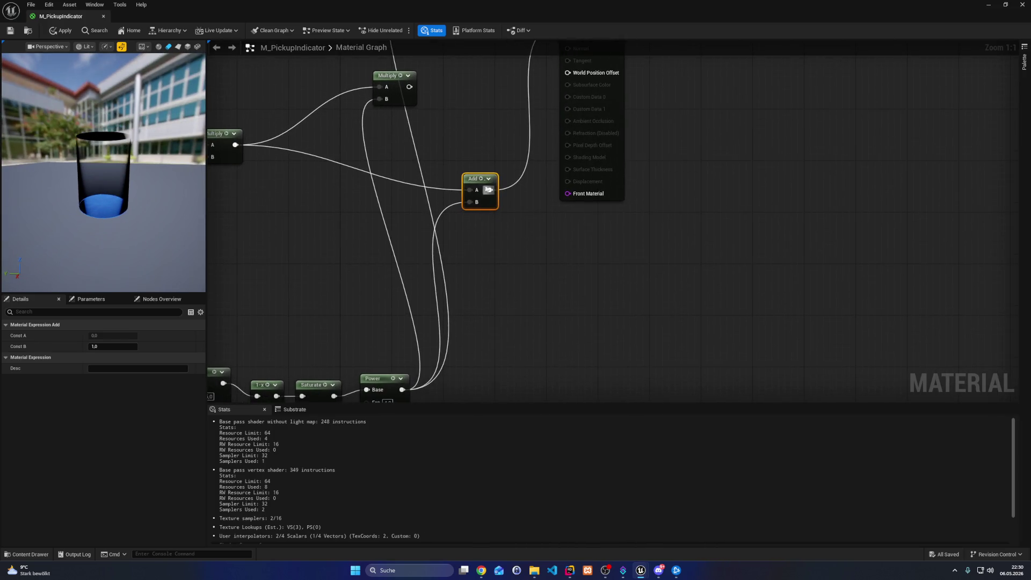
key(Delete)
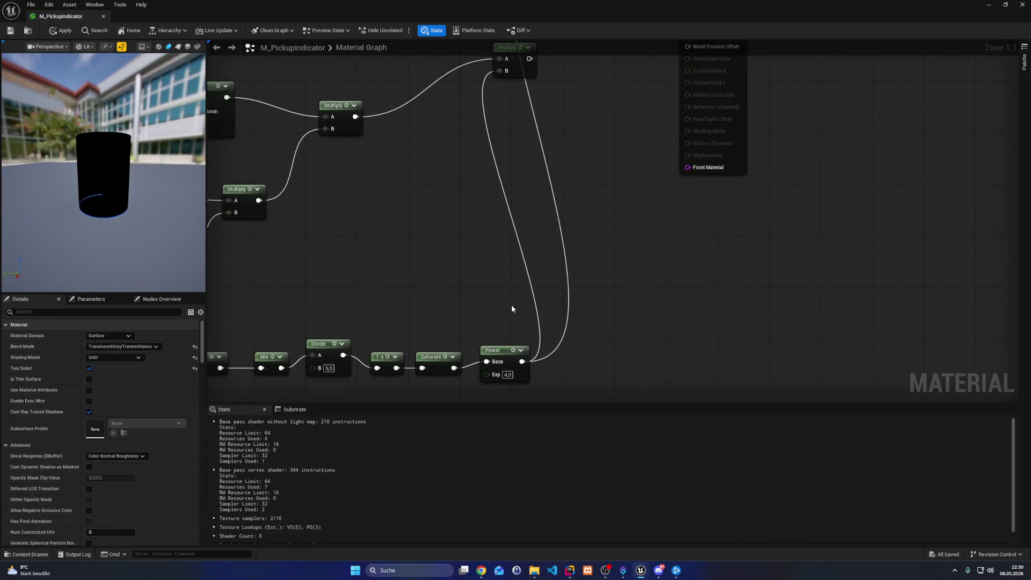
Connect the middle Fresnel-gradient Multiply directly to Opacity Override
drag(511, 309, 496, 406)
drag(514, 156, 672, 93)
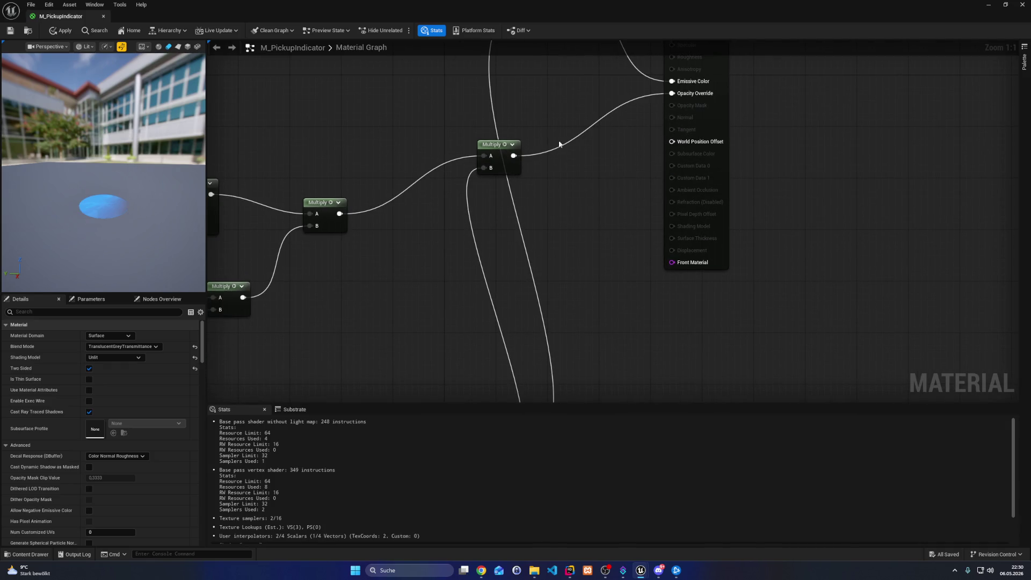
mouse_move(340, 213)
mouse_down()
mouse_move(718, 121)
mouse_move(674, 93)
mouse_up()
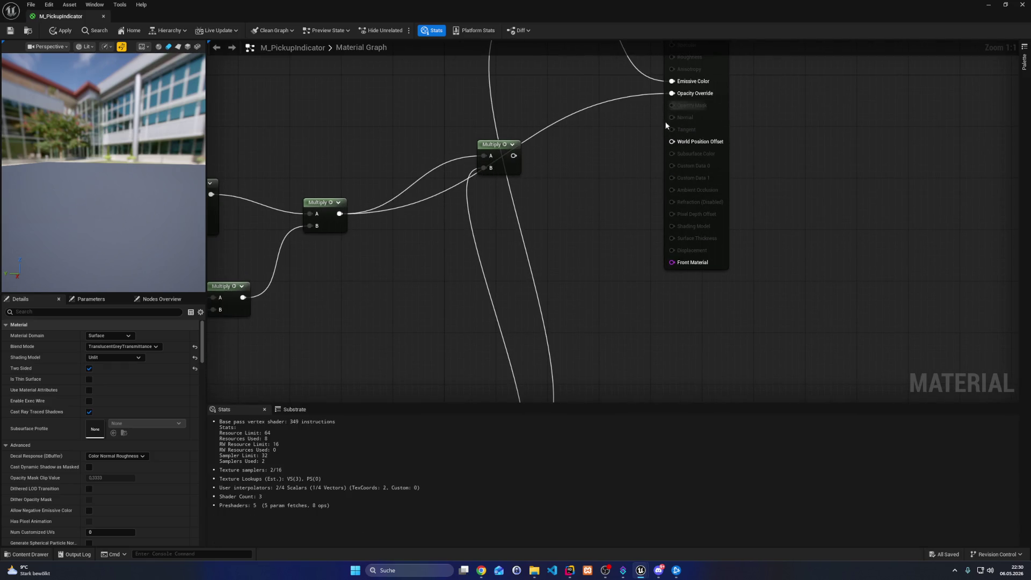
scroll(390, 205, down, 3)
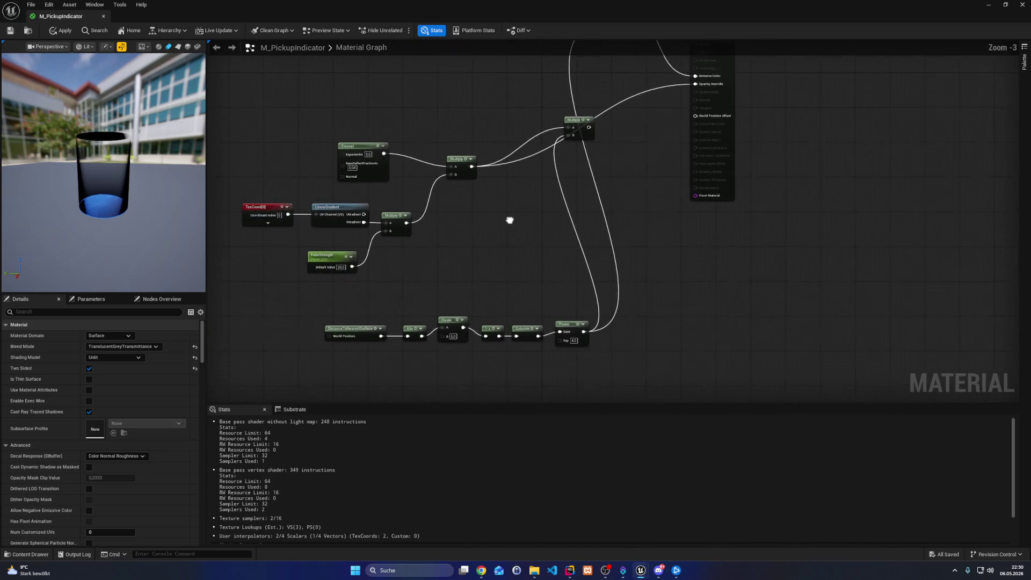
Break the Power links into both Multiply B pins, leaving them at 1.0, and close the editor
mouse_move(560, 142)
mouse_down()
mouse_move(631, 197)
mouse_move(599, 163)
mouse_move(697, 125)
mouse_move(693, 141)
mouse_up()
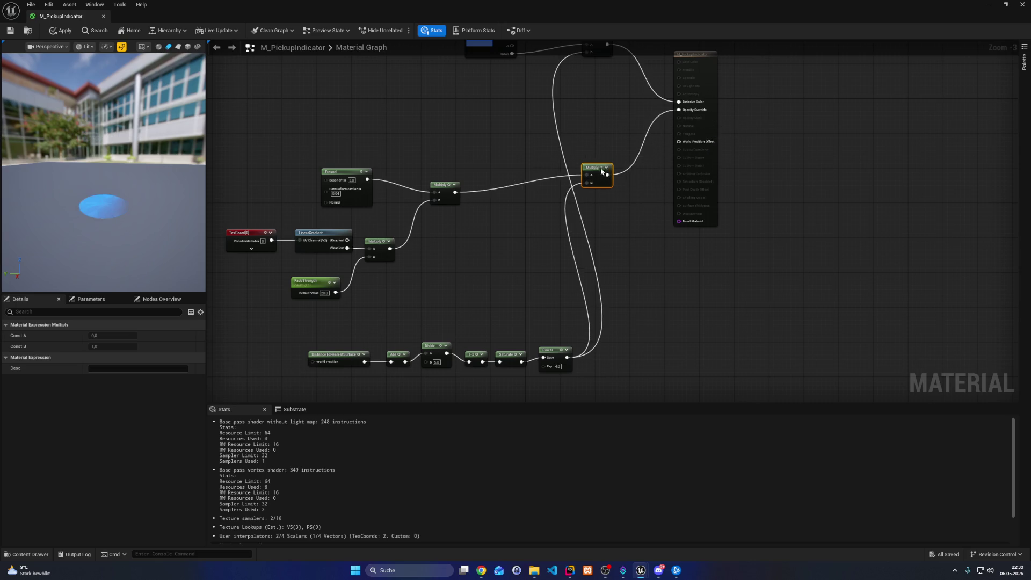
drag(602, 172, 513, 181)
alt+click(543, 163)
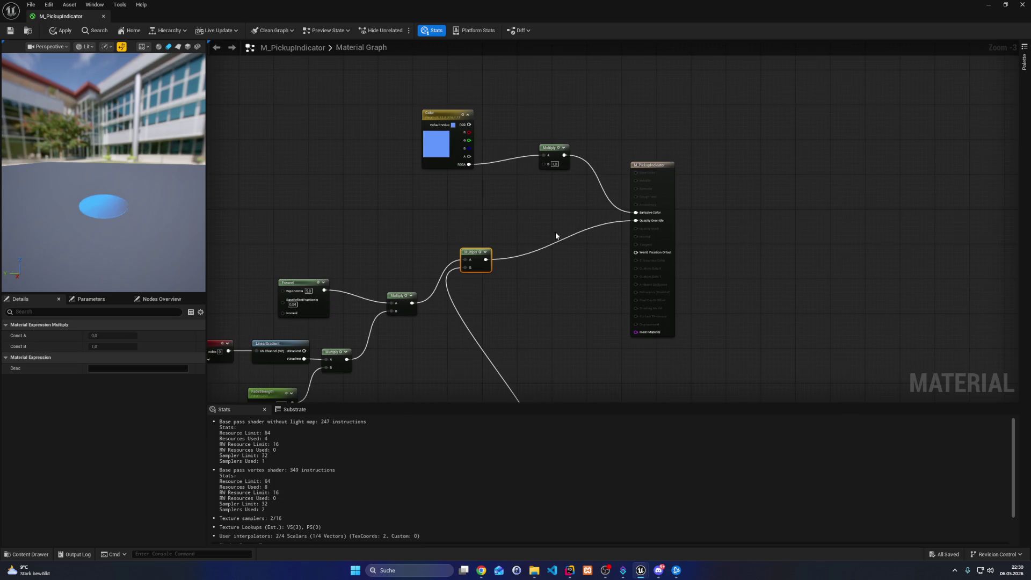
drag(494, 217, 541, 230)
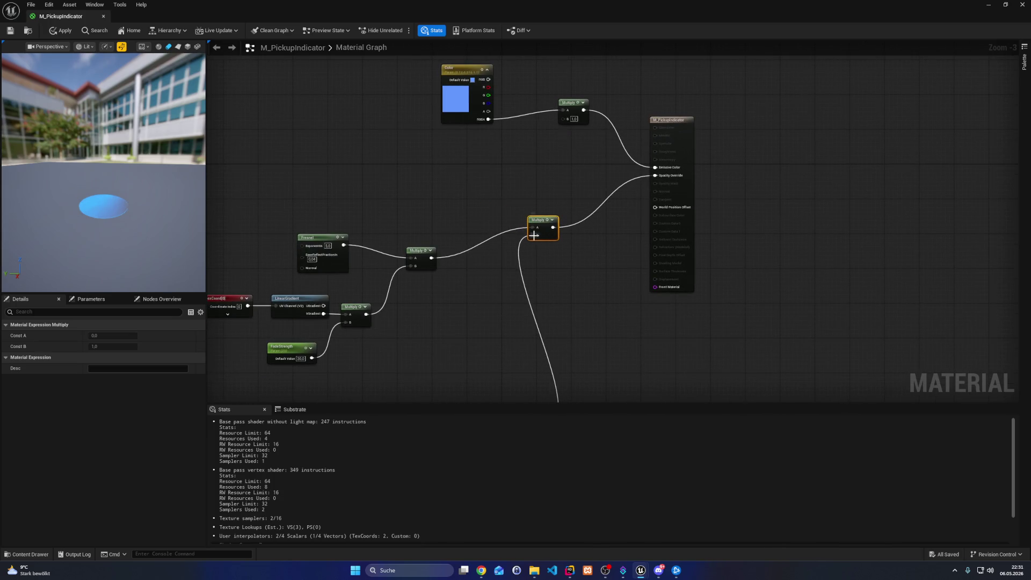
alt+click(534, 235)
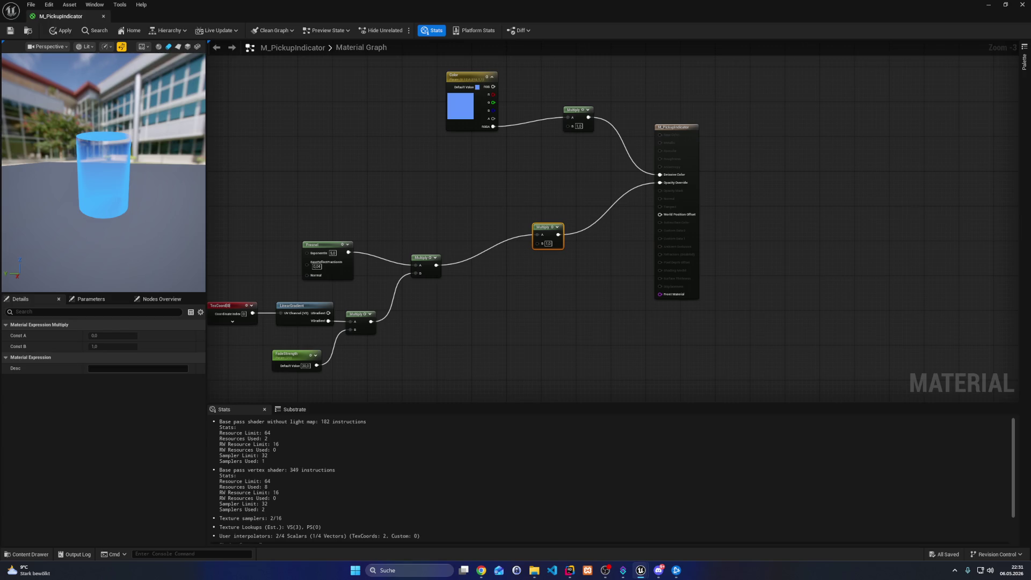
drag(568, 195, 583, 148)
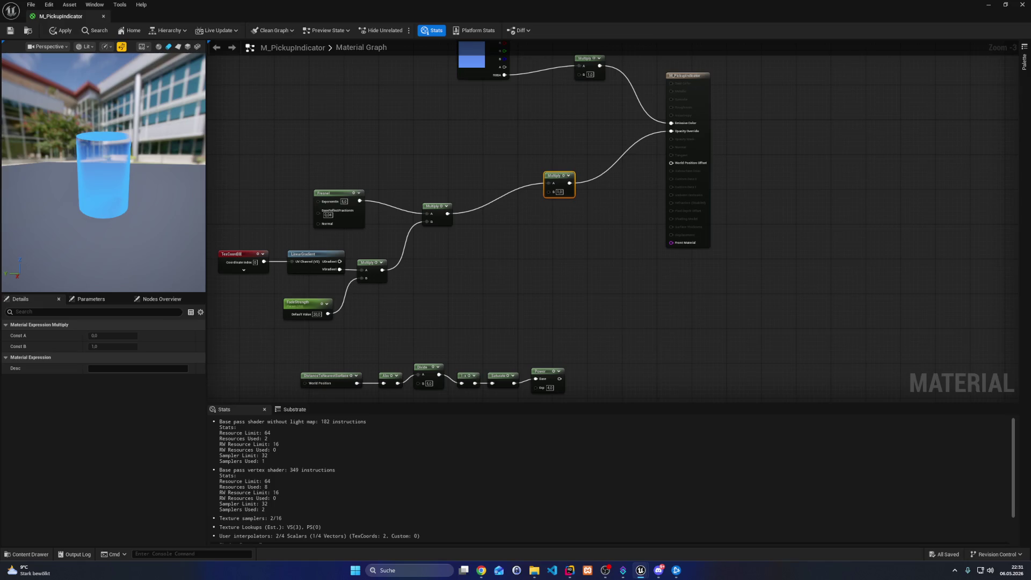
key(alt+F4)
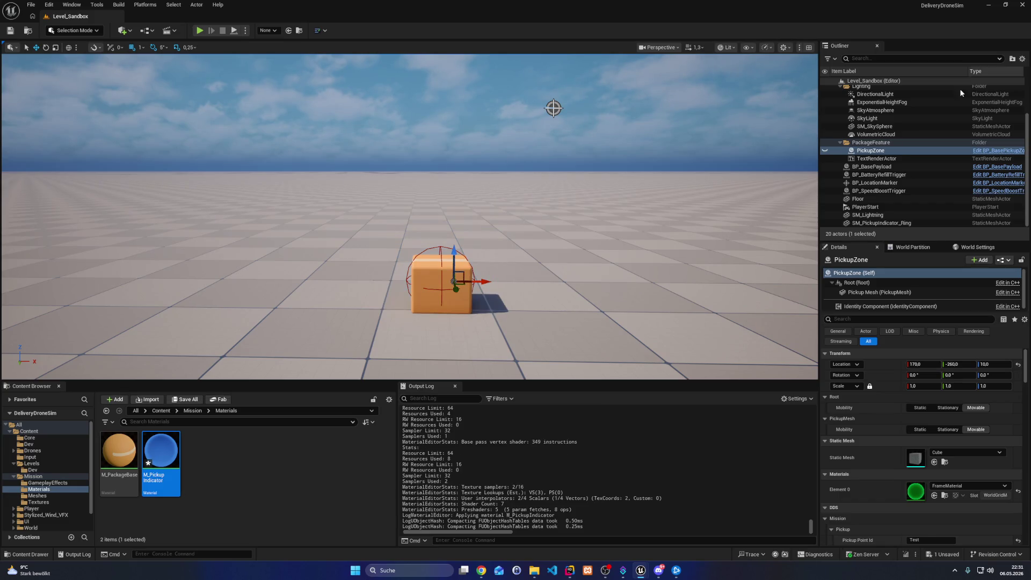
Raise the pickup cube slightly and select SM_PickupIndicator_Ring's properties
drag(455, 255, 455, 252)
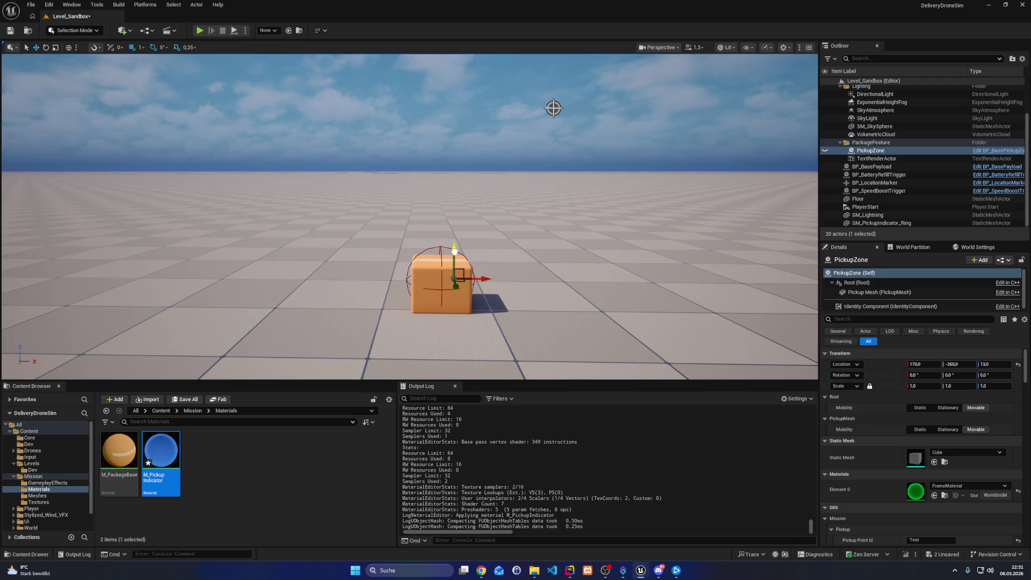
click(889, 223)
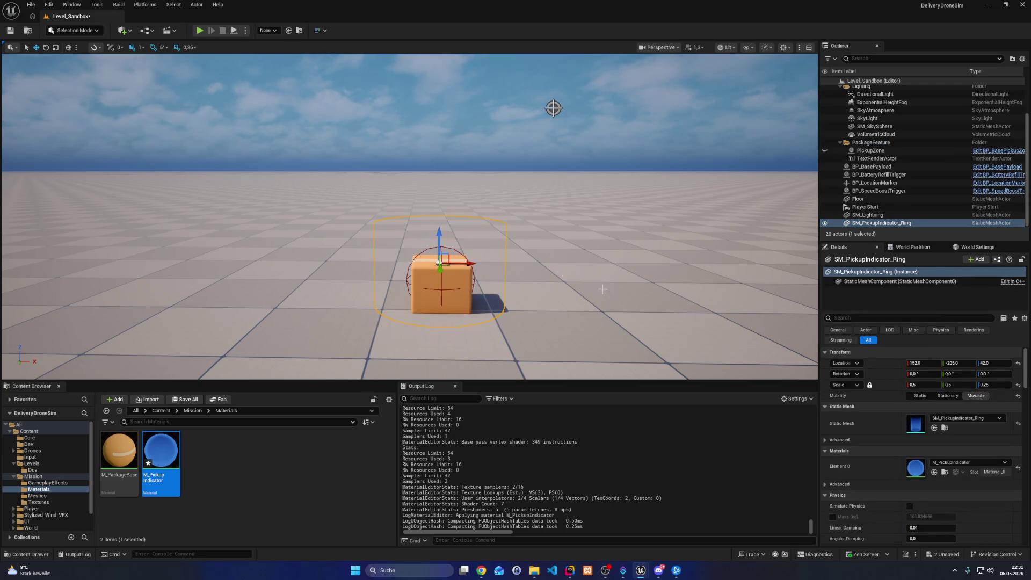
click(906, 318)
Filter the ring's properties for 'distance', then reopen M_PickupIndicator from the Content Browser
text(mesh)
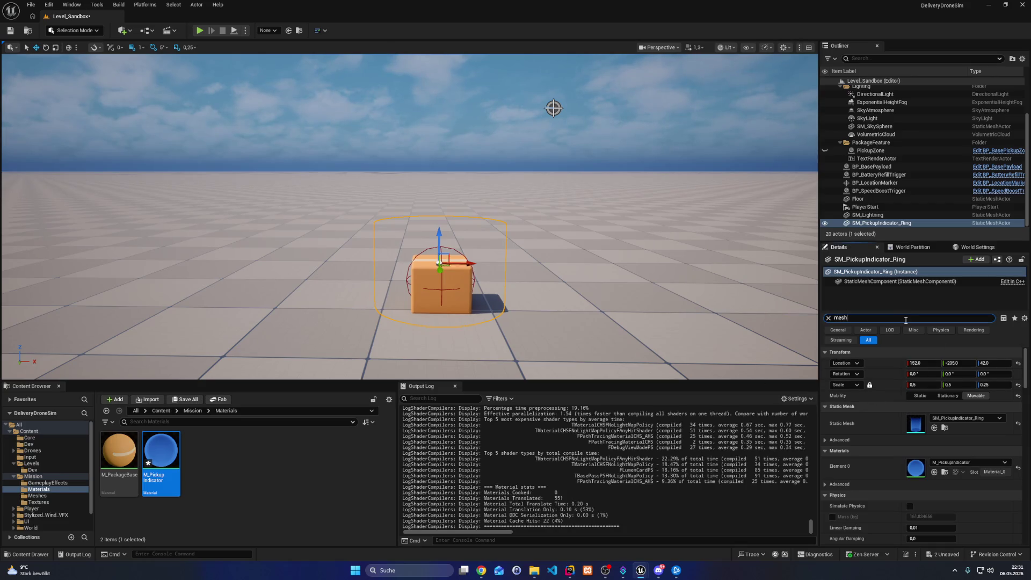
text( d)
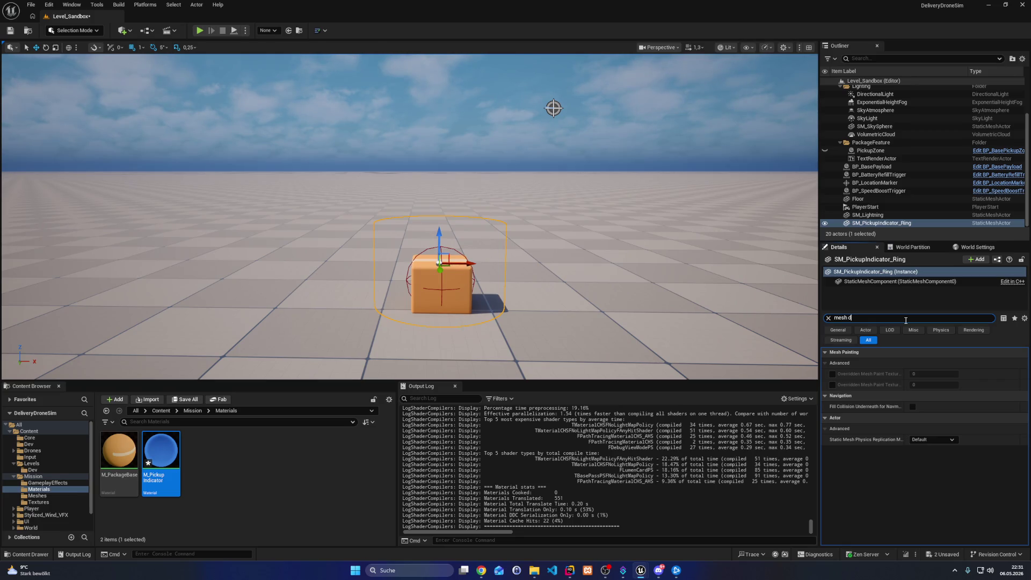
key(ctrl+a)
text(distance)
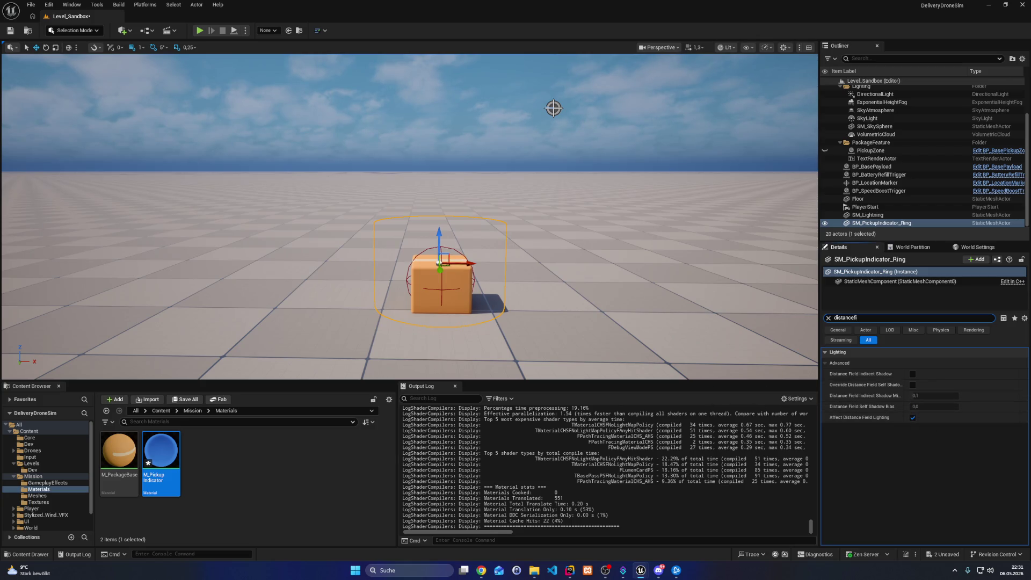
double_click(162, 456)
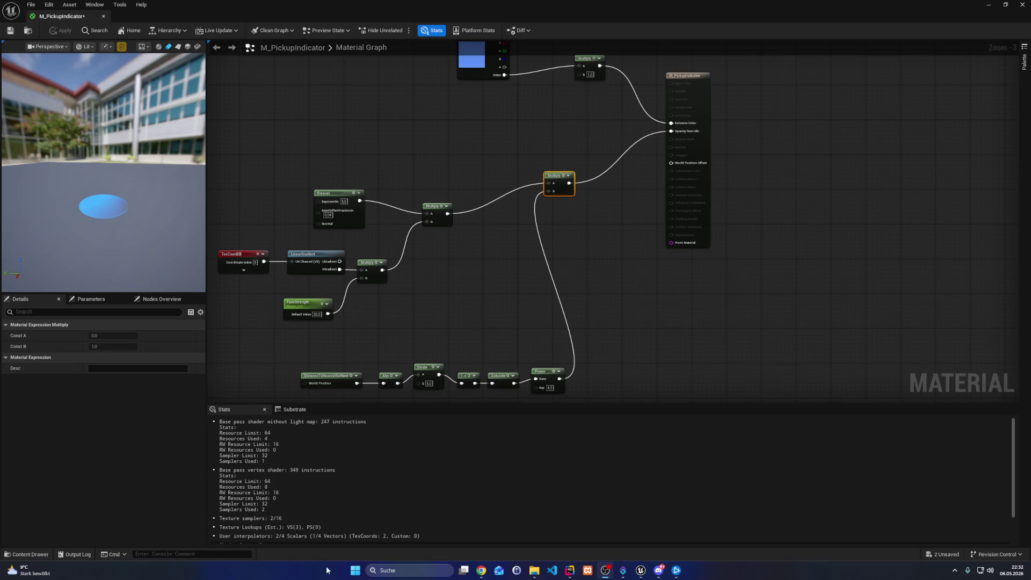
click(382, 571)
text(snipp)
key(Return)
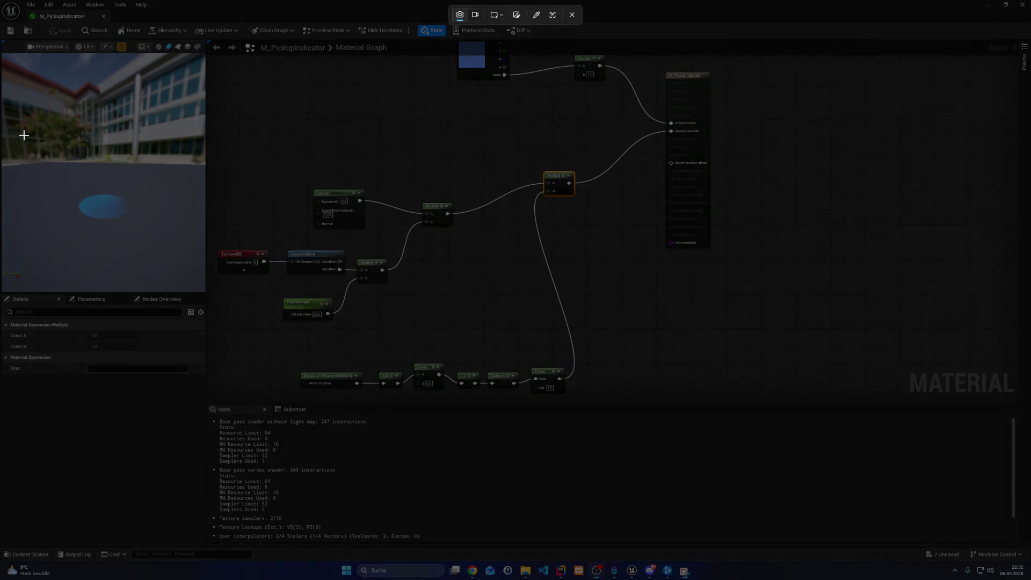
drag(20, 127, 189, 277)
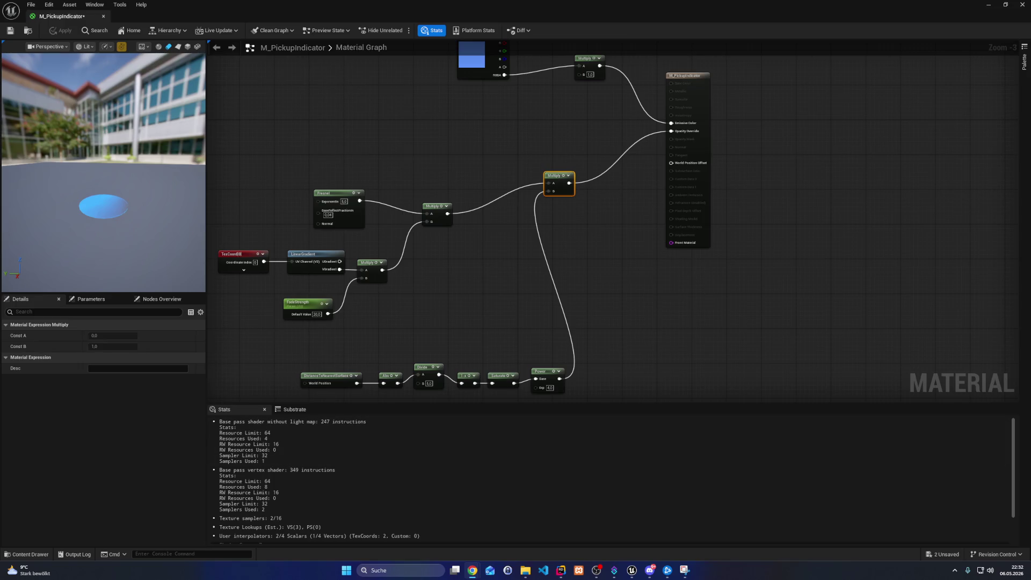
scroll(611, 309, down, 2)
scroll(322, 318, down, 1)
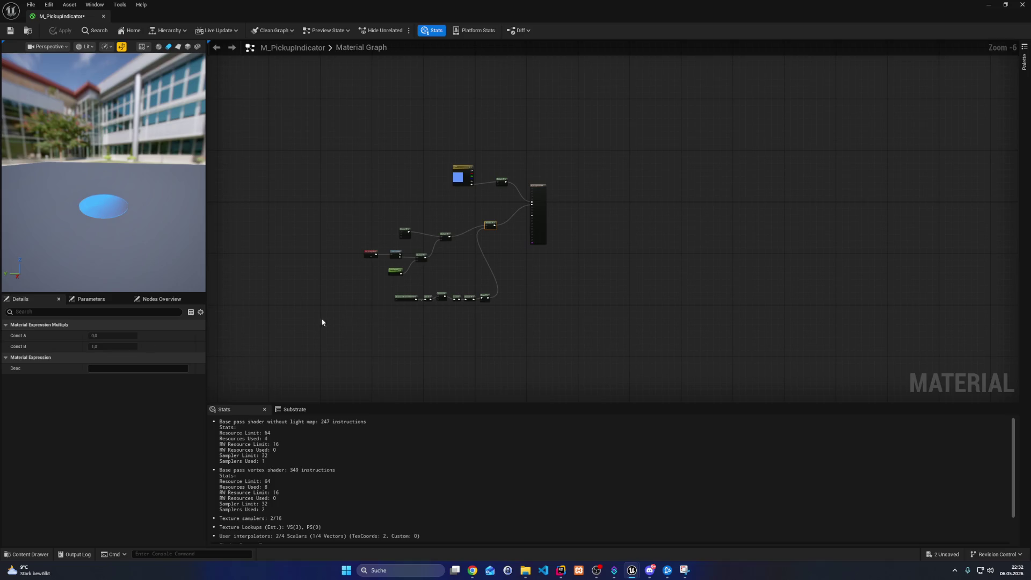
Return to the M_PickupIndicator graph and bring up the node search menu on empty canvas
key(alt+Tab)
key(alt+Tab)
scroll(461, 279, up, 5)
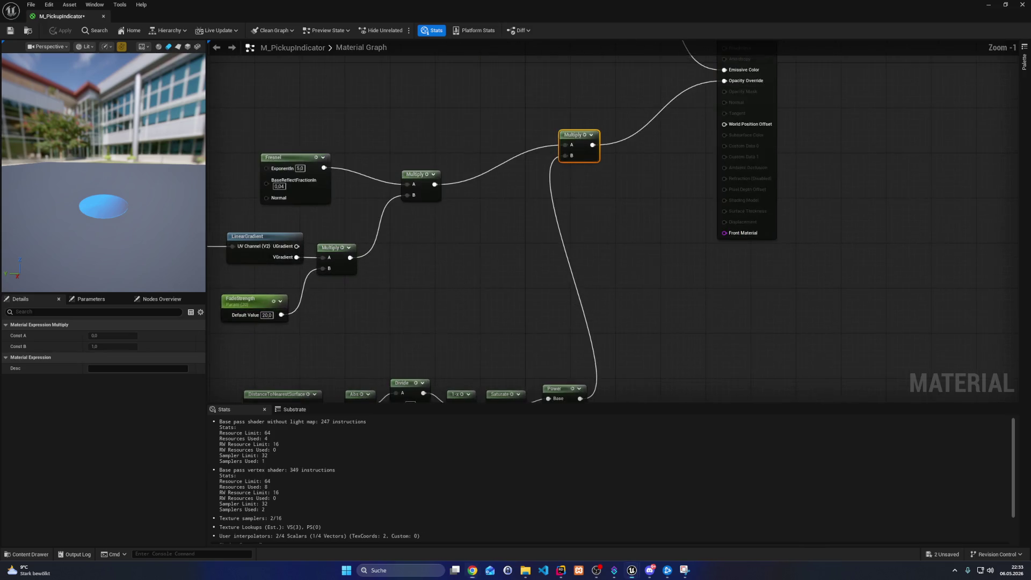
right_click(562, 300)
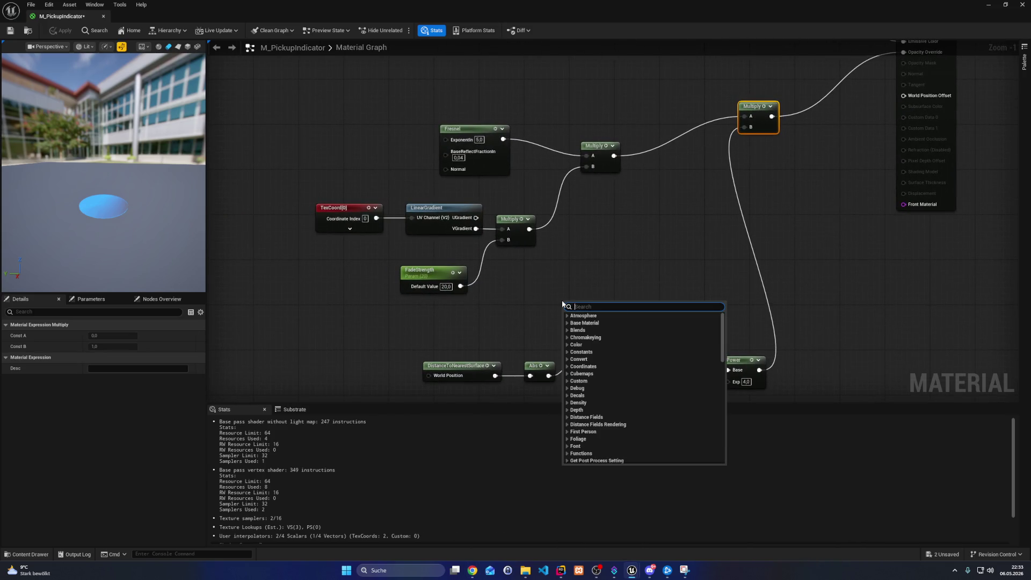
Add a Depth Fade node above the bottom chain and wire its output into a new OneMinus node
text(depth)
key(Return)
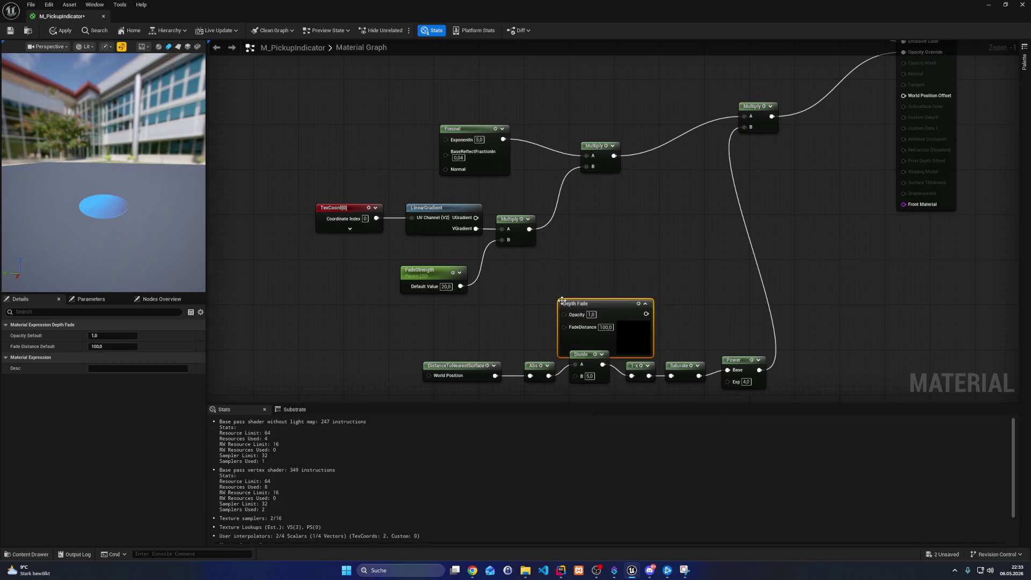
drag(581, 304, 542, 292)
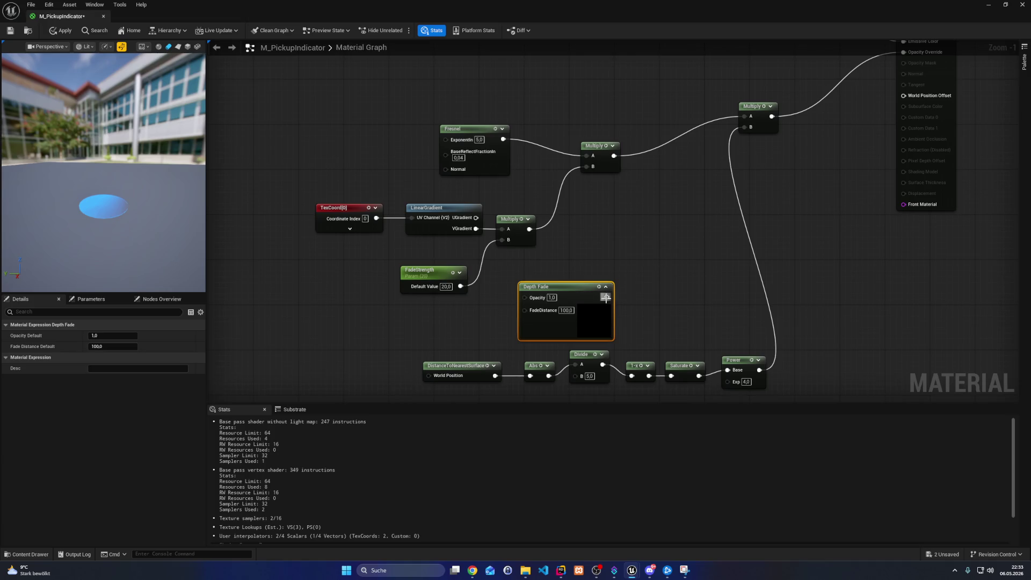
drag(607, 298, 683, 300)
text(one min)
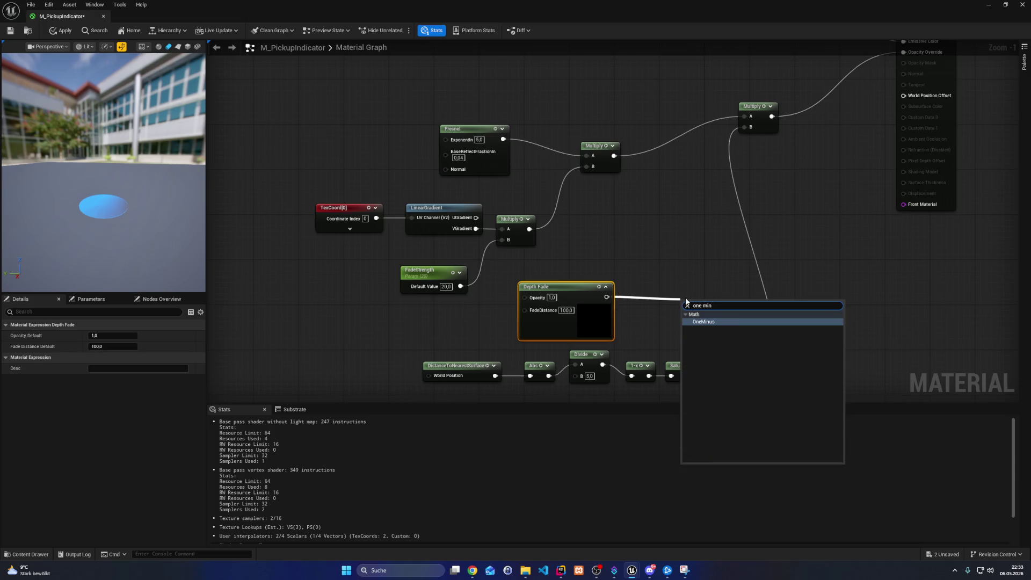
key(Return)
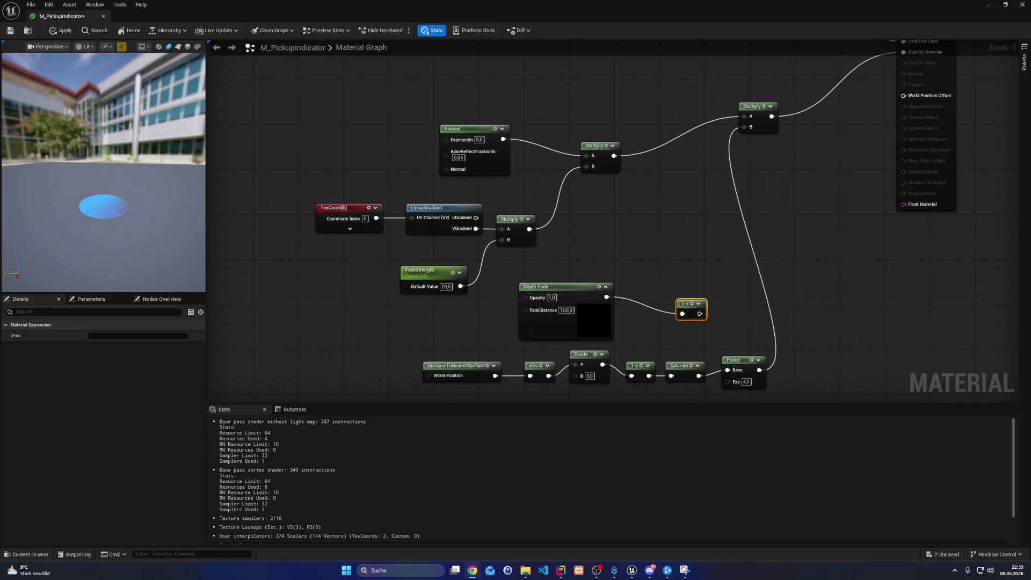
drag(902, 240, 782, 277)
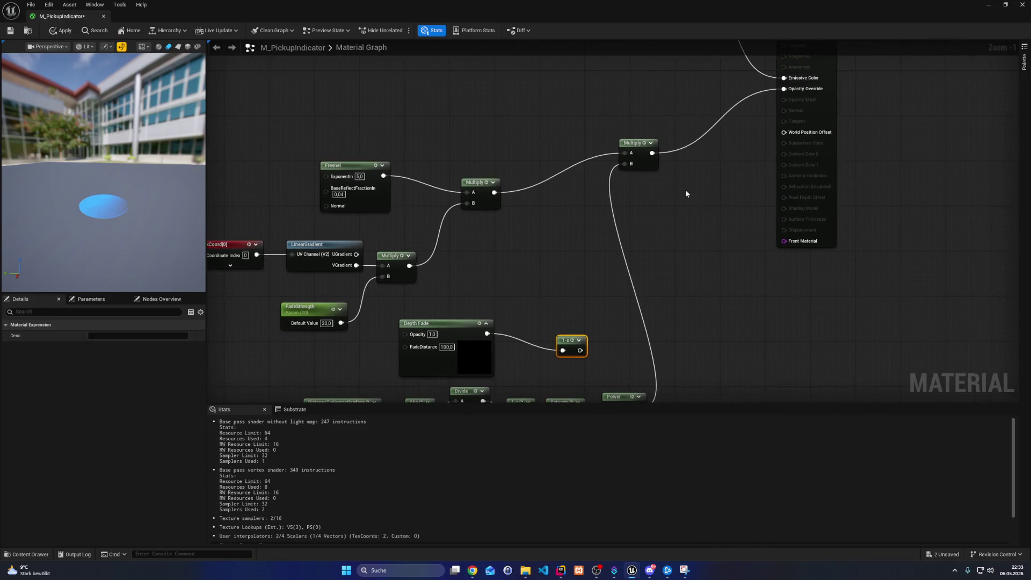
Disconnect the wire into the final Multiply's B input and screenshot the whole graph
alt+click(631, 165)
scroll(630, 165, down, 5)
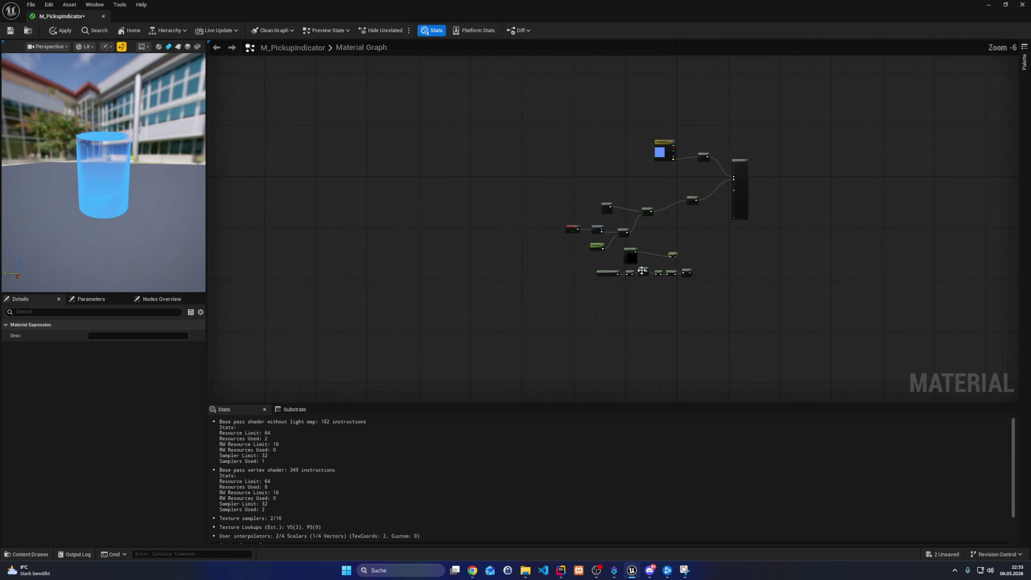
key(Home)
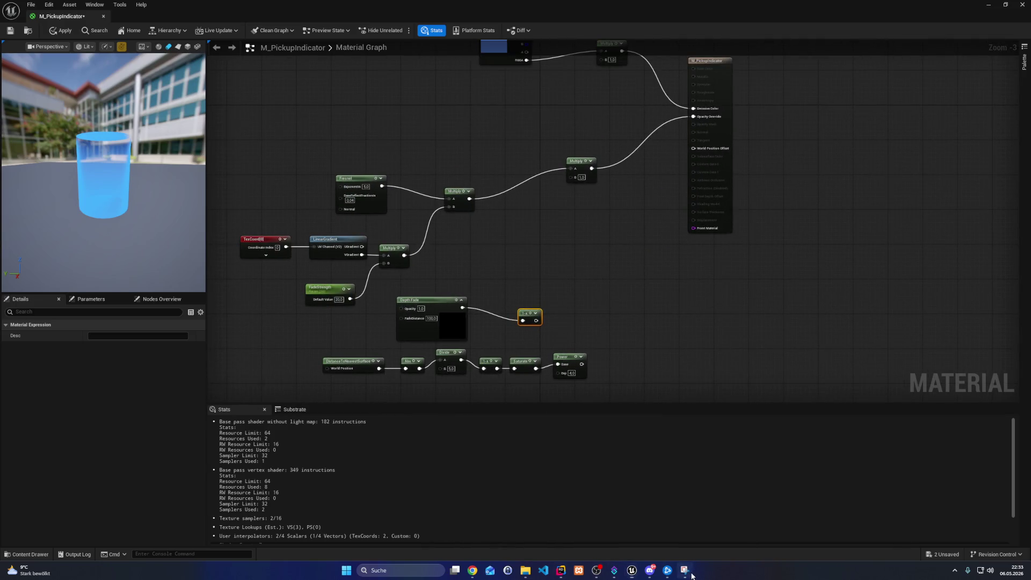
click(686, 571)
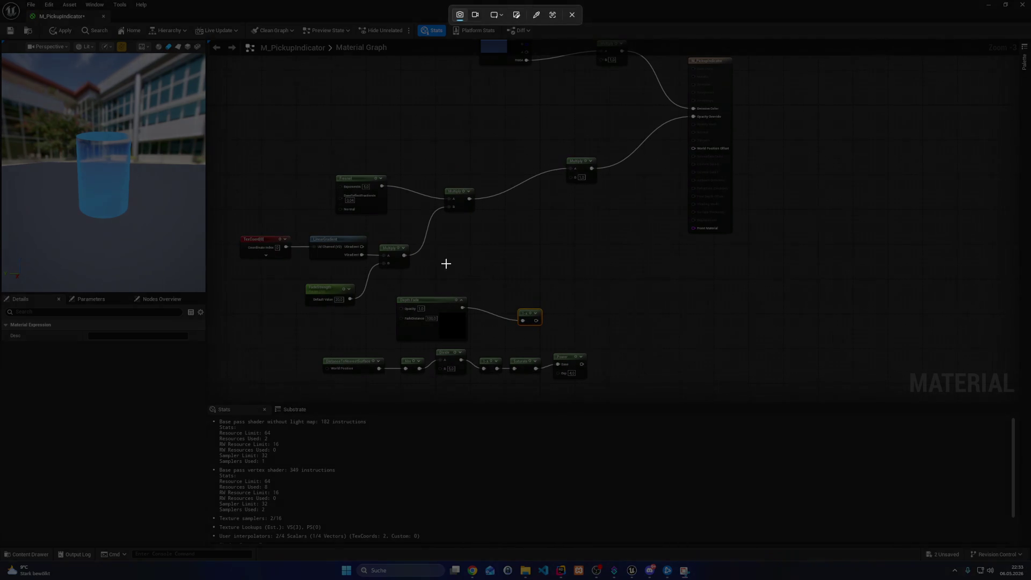
drag(800, 357, 237, 62)
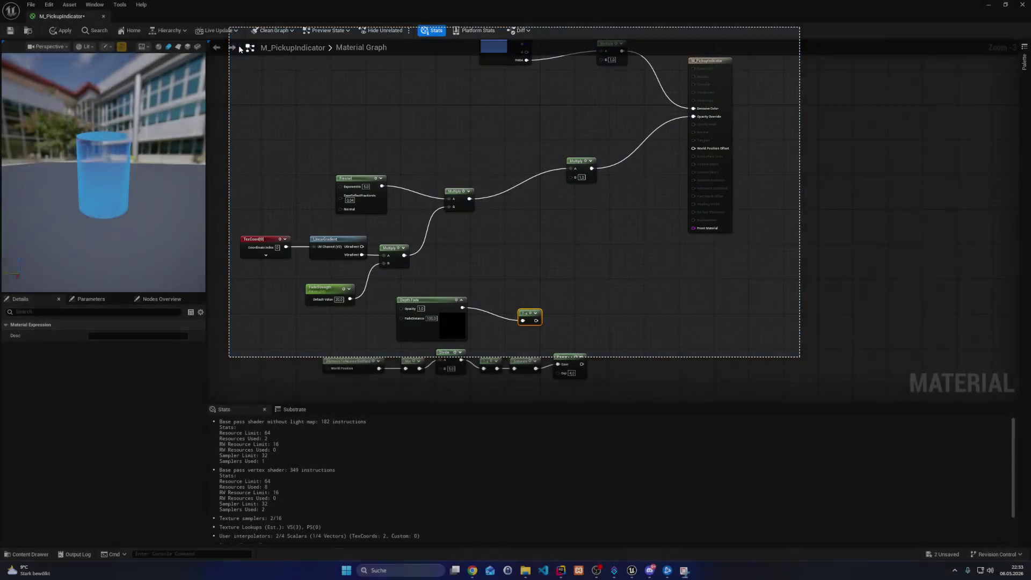
Delete the bottom node row with the Depth Fade and 1-x nodes, then screenshot the graph
scroll(609, 255, down, 3)
scroll(608, 257, up, 3)
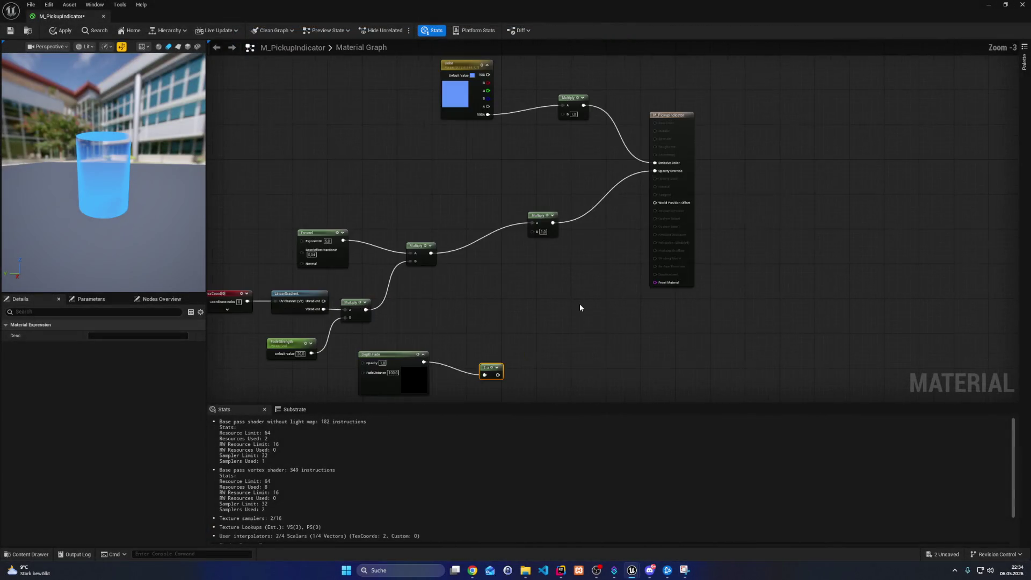
scroll(541, 327, up, 2)
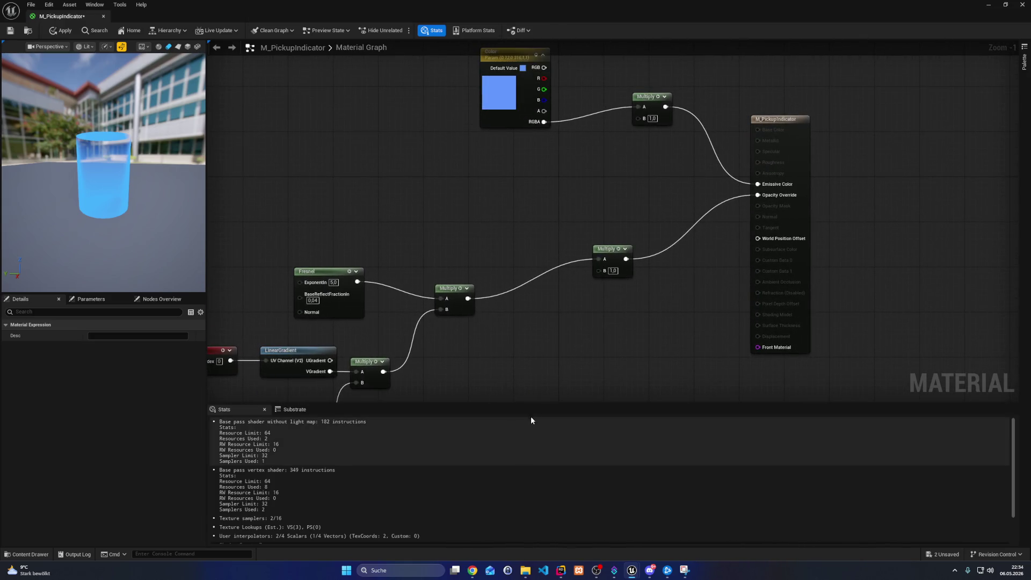
mouse_move(532, 405)
mouse_down()
mouse_move(532, 543)
mouse_move(622, 418)
mouse_move(621, 447)
mouse_up()
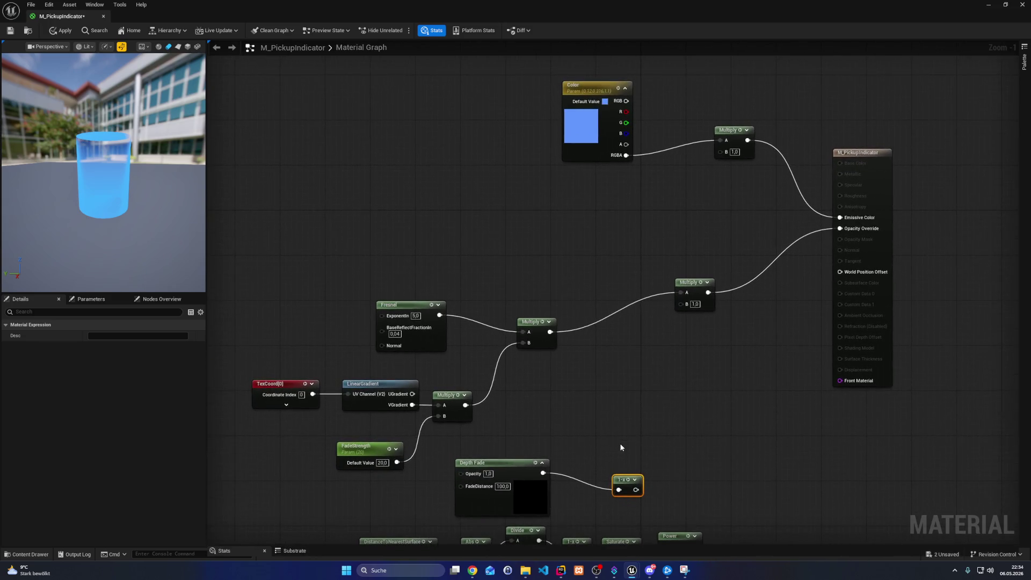
drag(611, 506, 594, 464)
mouse_move(690, 524)
mouse_down()
mouse_move(554, 527)
mouse_move(628, 533)
mouse_move(330, 489)
mouse_move(324, 421)
mouse_up()
key(Delete)
key(Home)
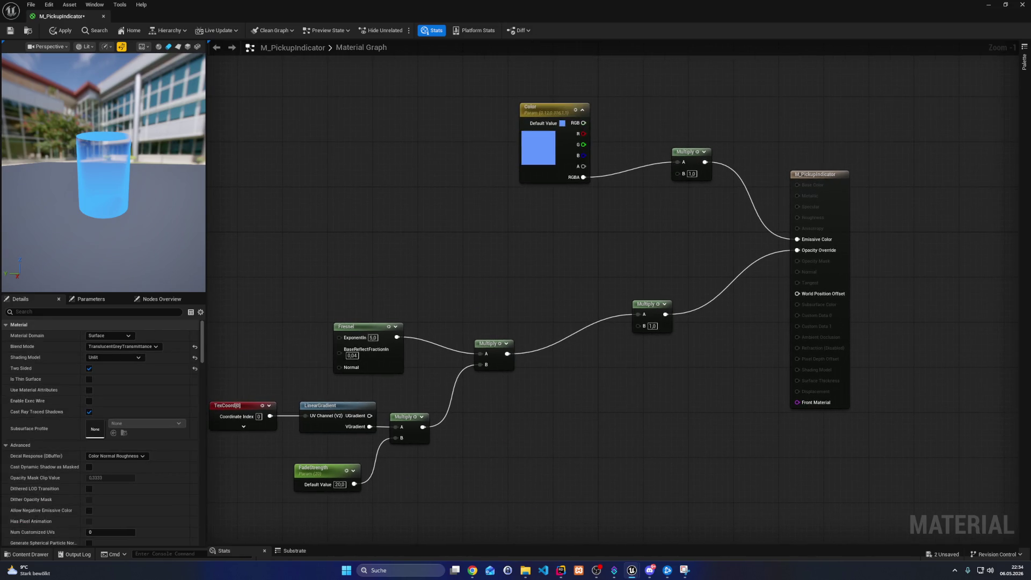
key(super+shift+s)
mouse_move(875, 529)
mouse_down()
mouse_move(299, 187)
mouse_move(207, 98)
mouse_up()
Read ChatGPT's DepthFade → OneMinus → Power contact-mask advice, then return to the material editor
key(alt+Tab)
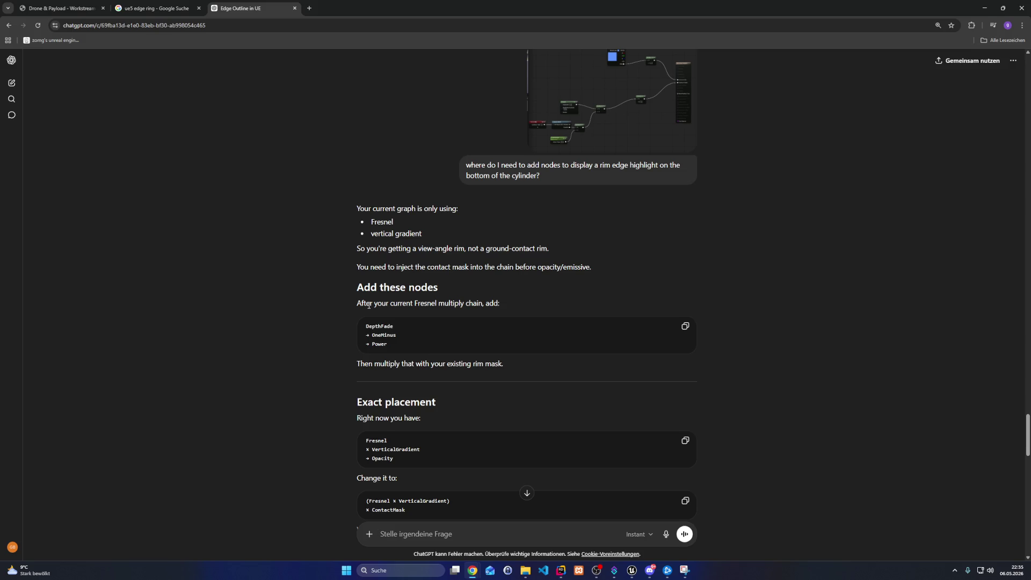
scroll(390, 339, down, 2)
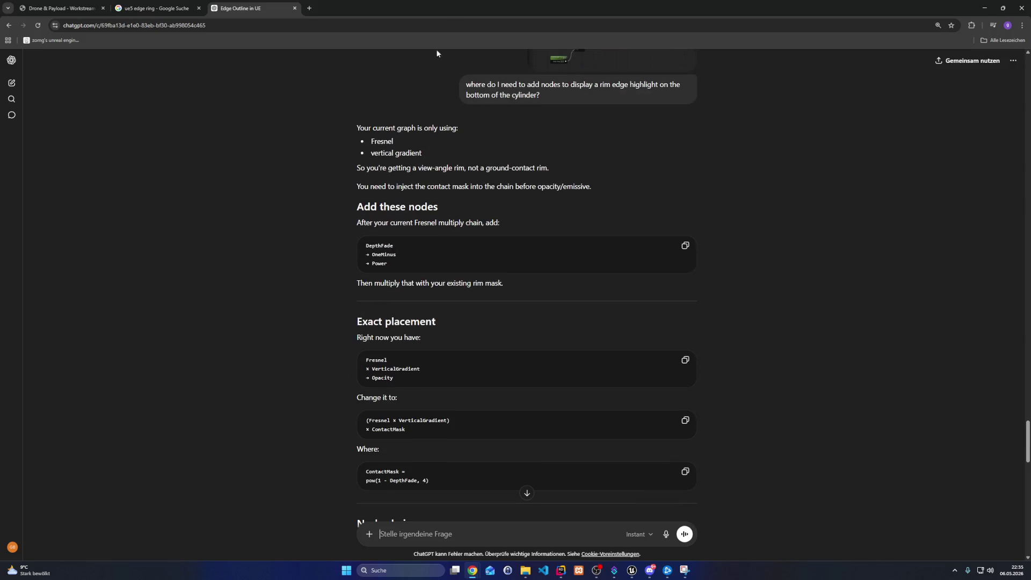
key(alt+Tab)
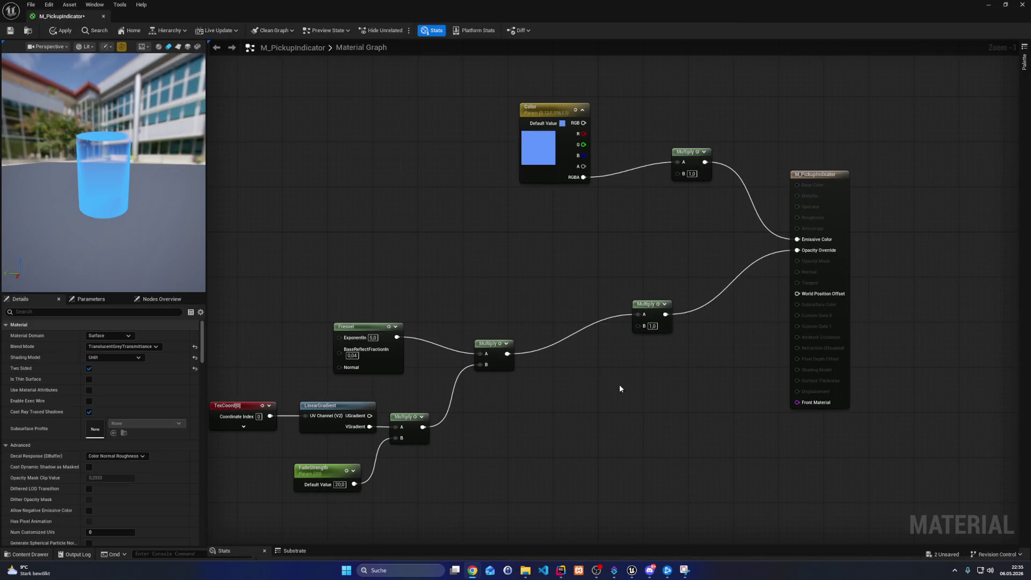
Add a Depth Fade node lower left and wire it into a new OneMinus node
right_click(616, 393)
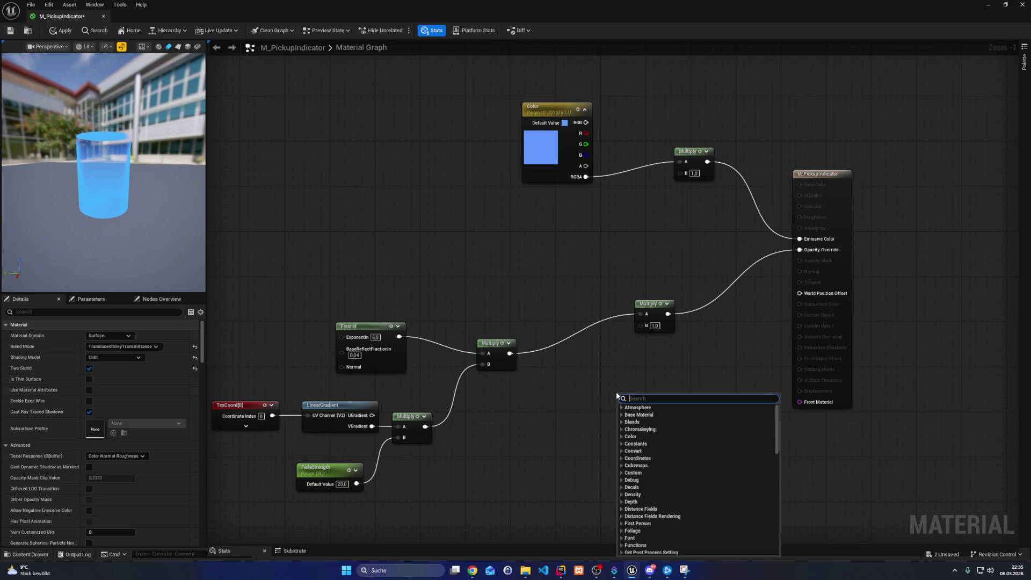
text(depth fade)
key(Return)
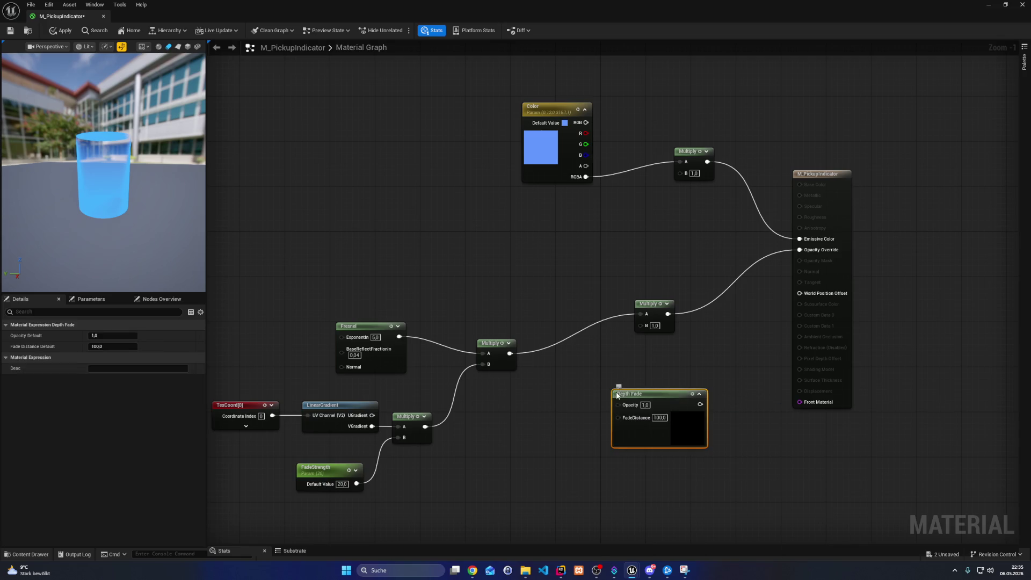
drag(617, 395, 397, 440)
drag(479, 449, 587, 434)
text(o)
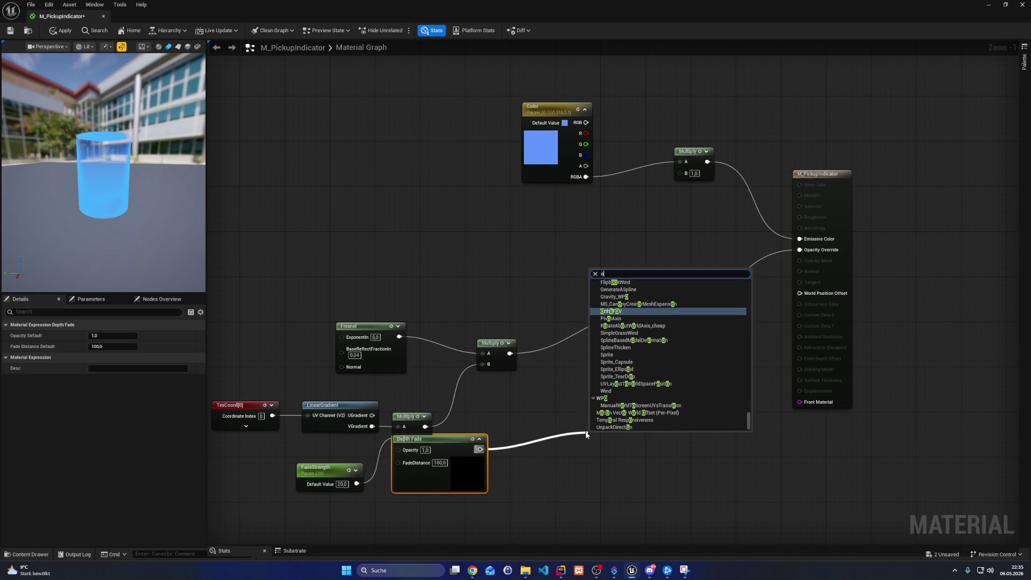
key(BackSpace)
text(minu)
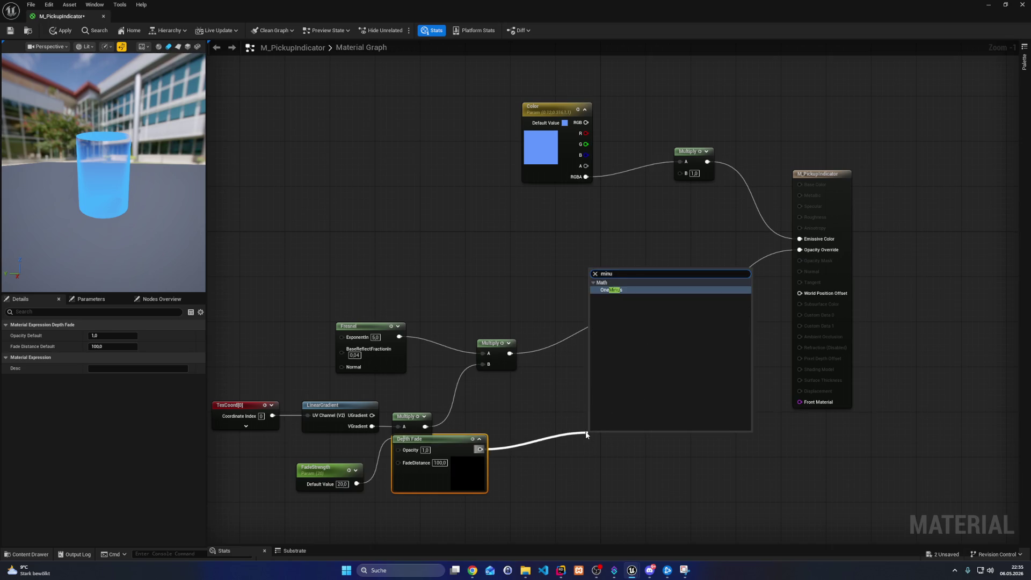
key(Return)
mouse_move(596, 436)
mouse_down()
mouse_move(529, 443)
mouse_move(629, 446)
mouse_move(663, 322)
mouse_move(641, 325)
mouse_up()
Add a Power node after OneMinus and connect its output to the opacity Multiply's B
text(power)
key(Return)
mouse_move(387, 497)
mouse_down()
mouse_move(508, 449)
mouse_move(651, 427)
mouse_move(672, 441)
mouse_up()
mouse_move(643, 460)
mouse_down()
mouse_move(683, 483)
mouse_move(619, 458)
mouse_up()
click(667, 473)
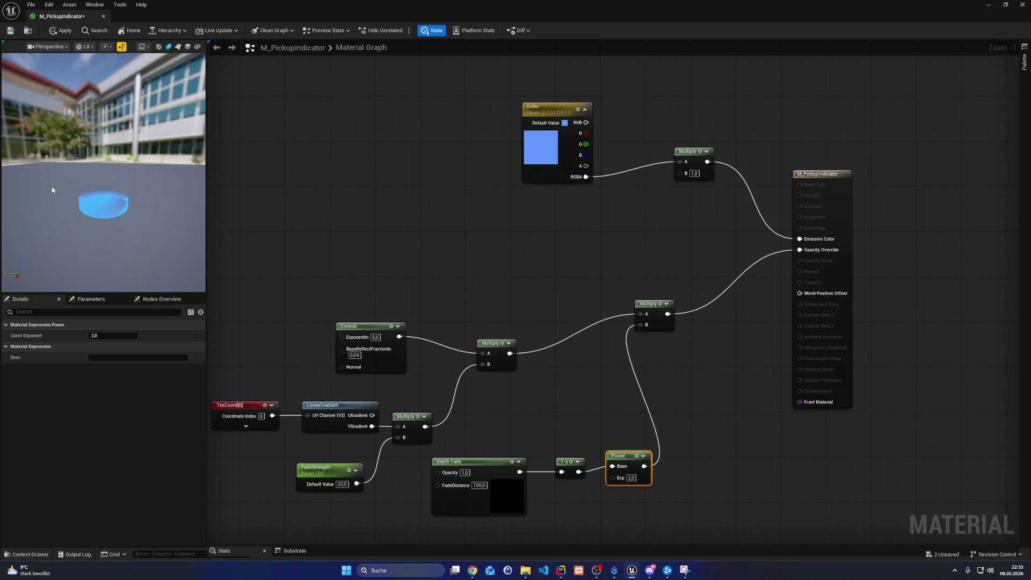
mouse_move(52, 189)
mouse_down()
mouse_move(80, 195)
mouse_move(89, 241)
mouse_move(83, 188)
mouse_up()
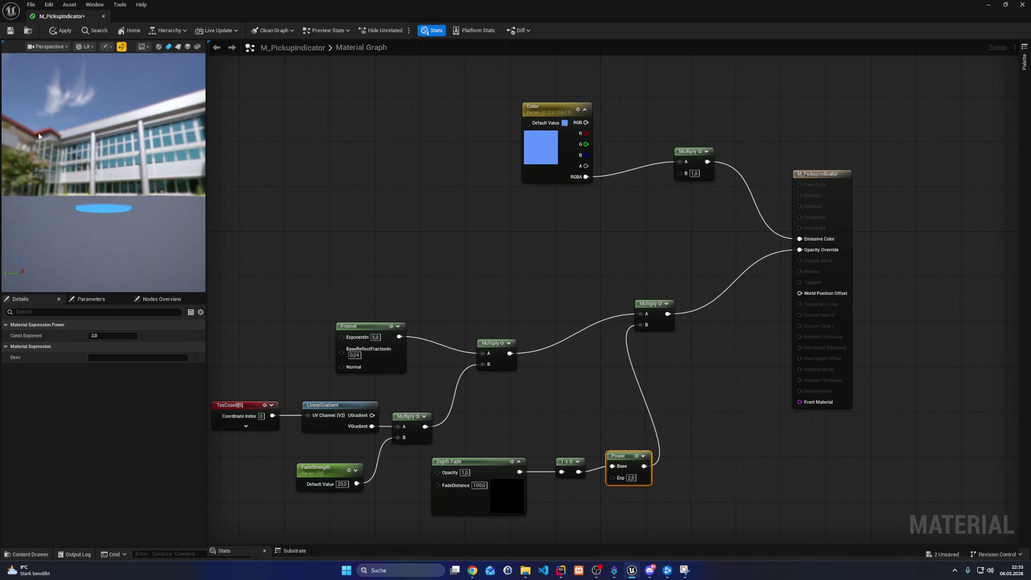
Apply the material and raise the Power node's exponent from 2.0 to 10
click(10, 30)
text(10)
key(Return)
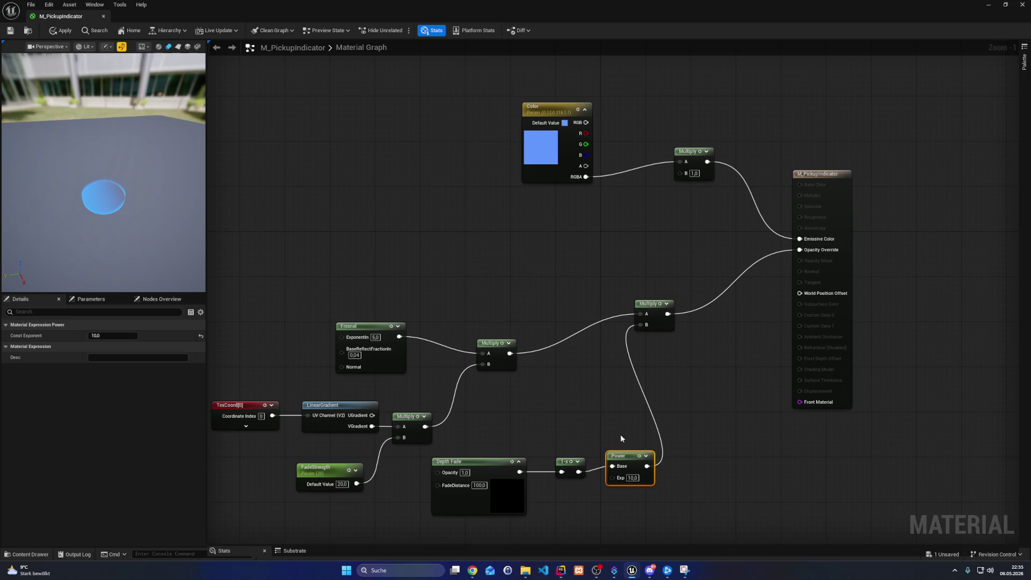
mouse_move(658, 429)
mouse_down()
mouse_move(511, 457)
mouse_move(513, 478)
mouse_up()
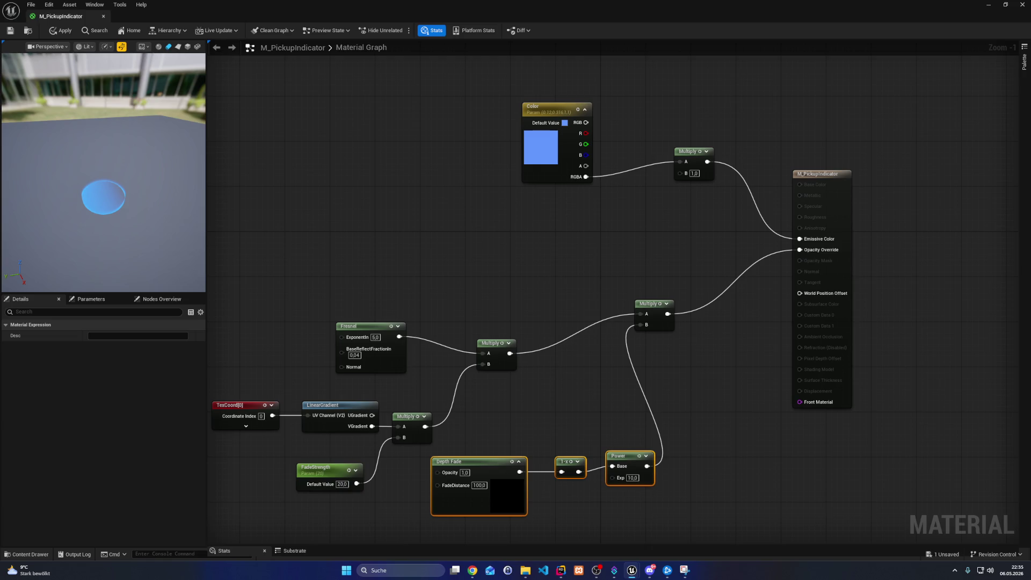
mouse_move(487, 426)
mouse_down()
mouse_move(591, 357)
mouse_move(597, 366)
mouse_up()
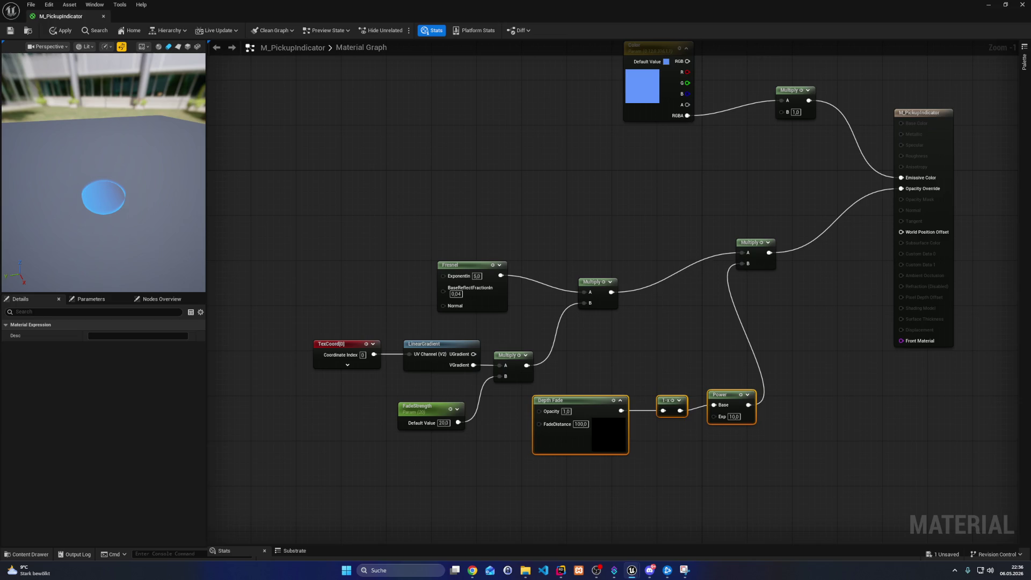
Try a Power exponent of 4 and apply it to the material
click(734, 417)
text(4)
click(765, 469)
drag(38, 140, 28, 69)
click(10, 30)
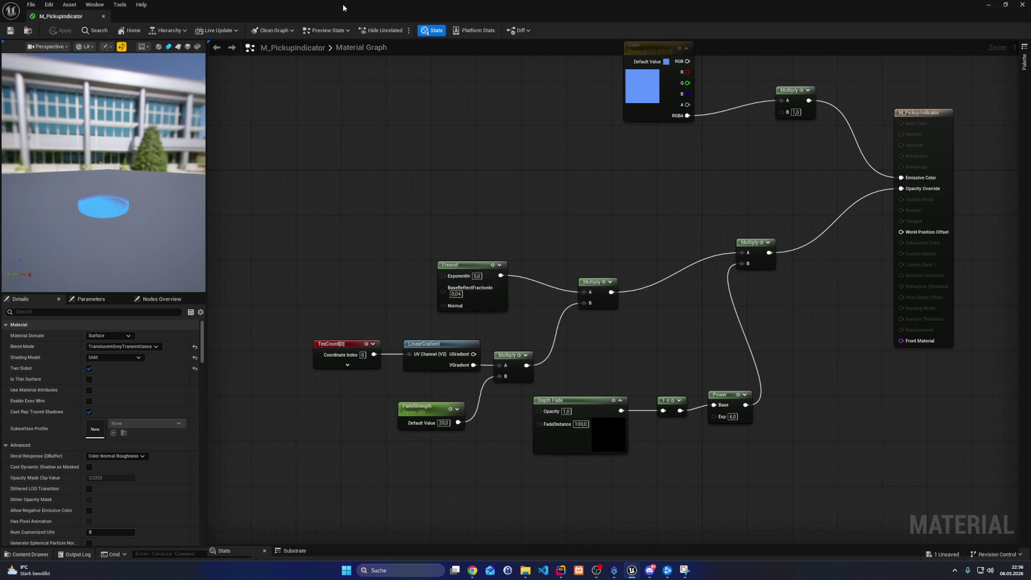
Try a Power exponent of 50 and apply the material
mouse_move(346, 7)
mouse_down()
mouse_move(679, 452)
mouse_move(577, 372)
mouse_move(376, 29)
mouse_up()
double_click(410, 34)
drag(726, 418, 696, 396)
click(700, 394)
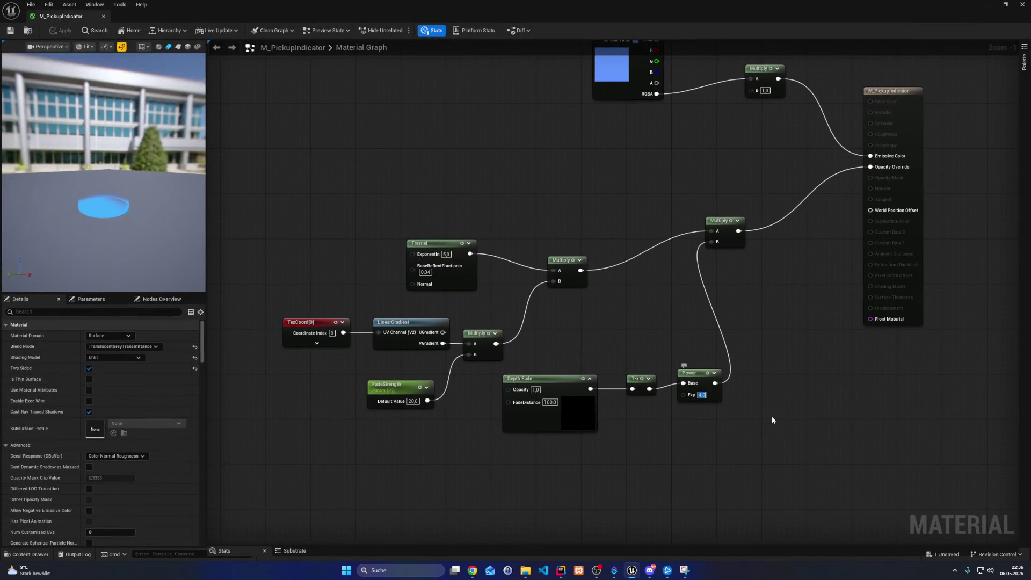
text(50)
key(Return)
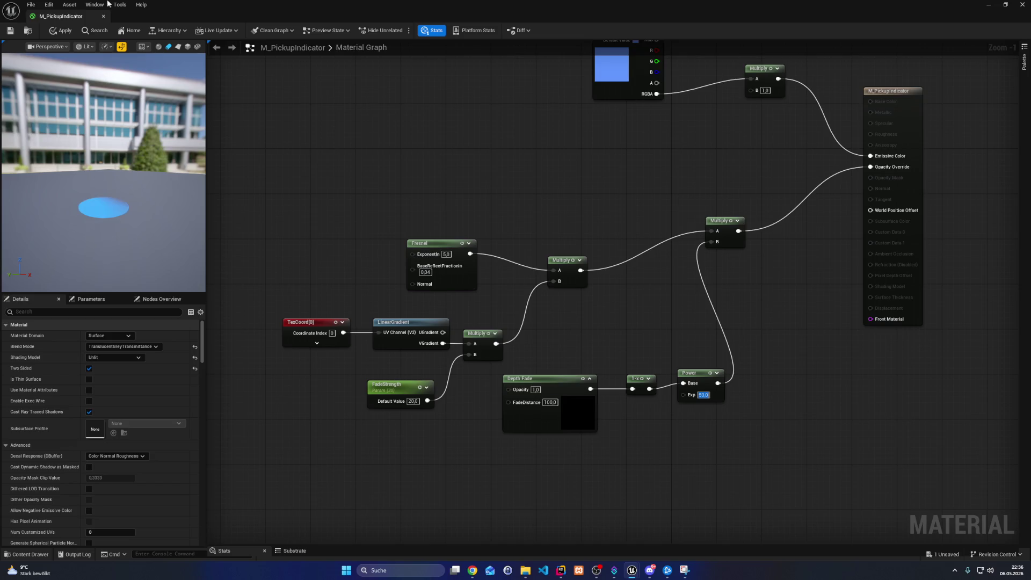
click(10, 30)
Set Depth Fade's FadeDistance to 10000 and save the material
mouse_move(401, 16)
mouse_down()
mouse_move(356, 413)
mouse_move(376, 2)
mouse_up()
key(Tab)
text(10000)
key(Return)
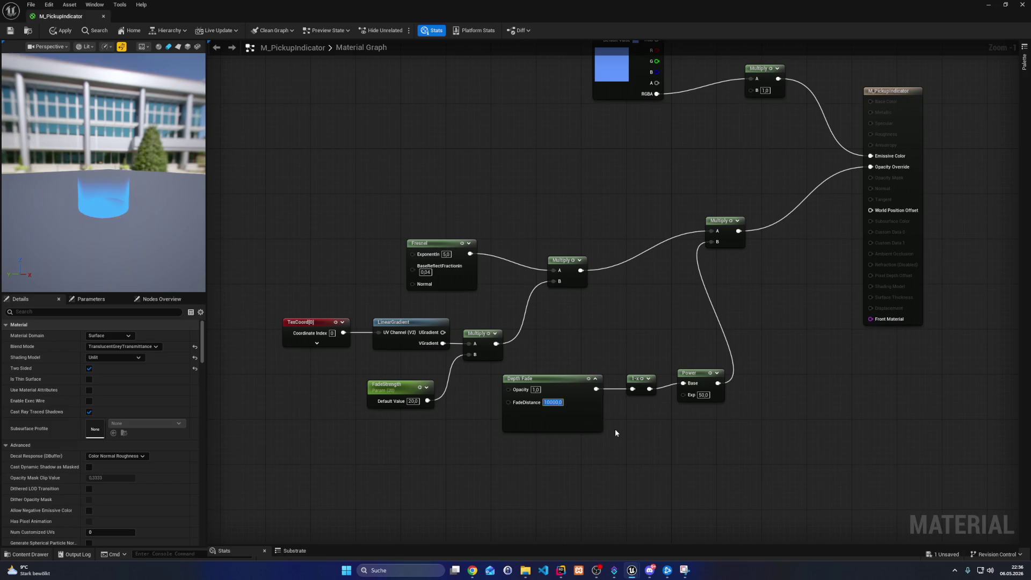
key(ctrl+s)
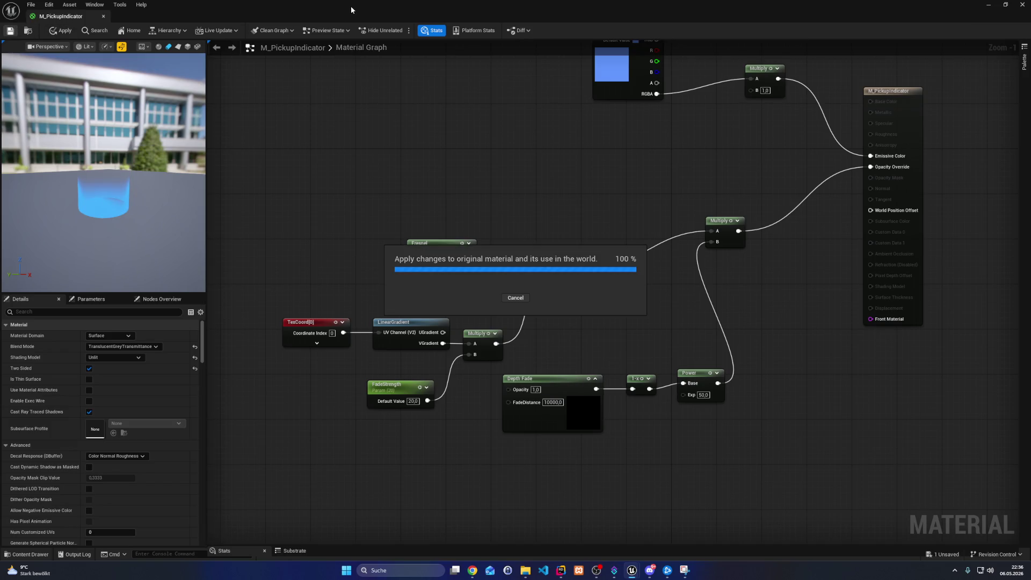
Set the Power exponent back to 10 while checking the preview
drag(353, 8, 365, 421)
double_click(364, 421)
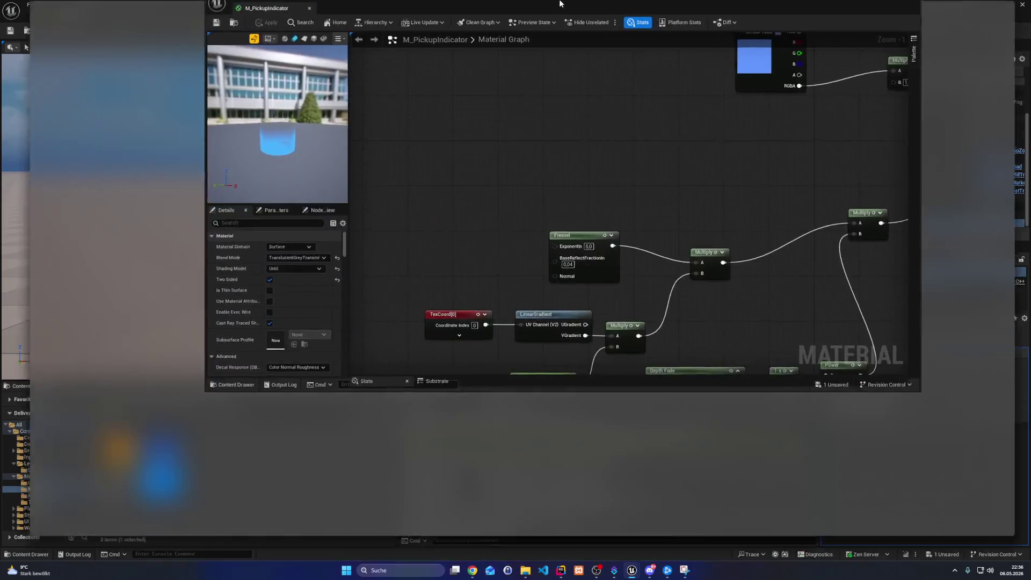
mouse_move(79, 213)
mouse_down()
mouse_move(110, 208)
mouse_move(83, 208)
mouse_up()
click(703, 395)
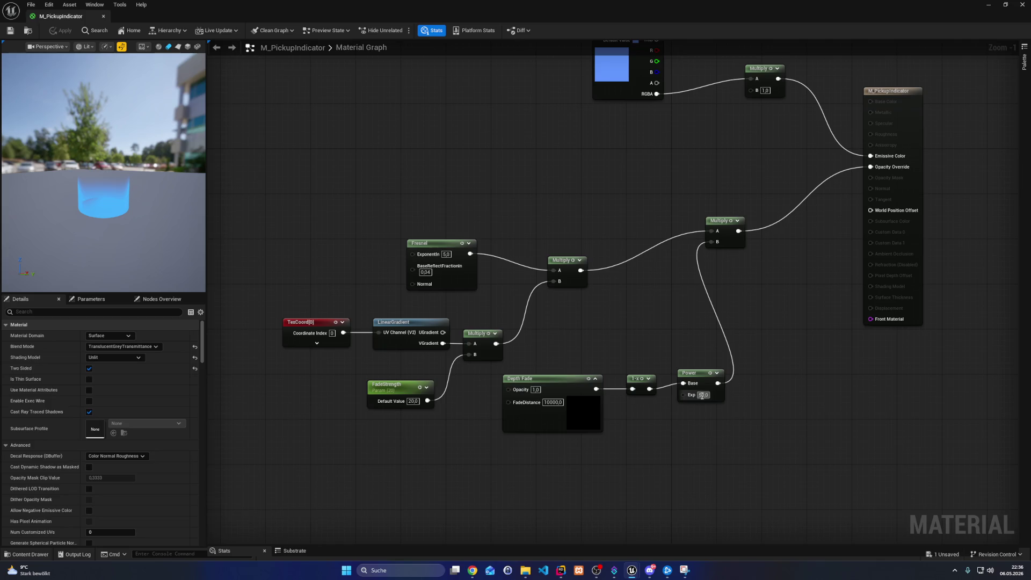
text(10)
key(Return)
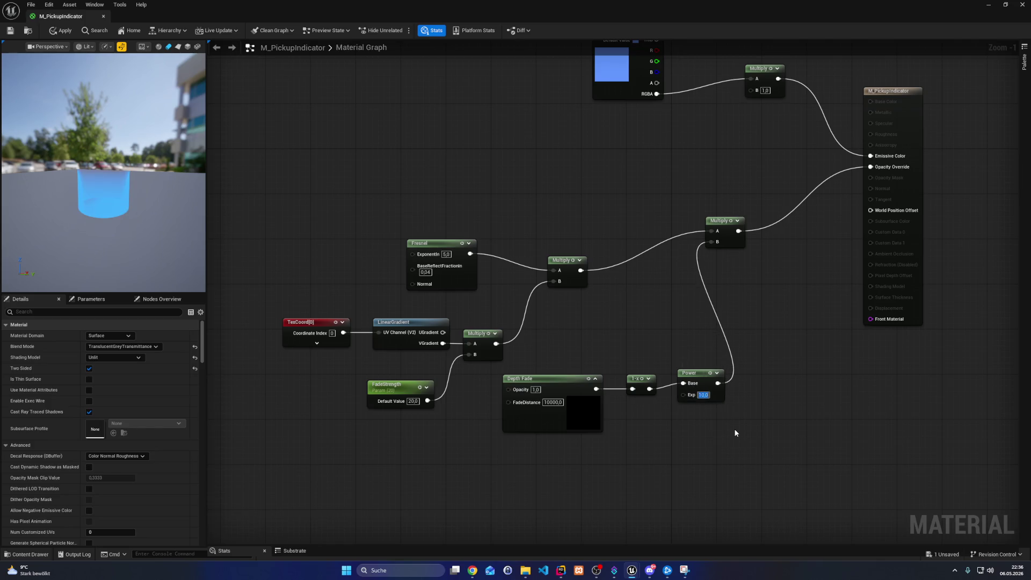
drag(102, 204, 81, 191)
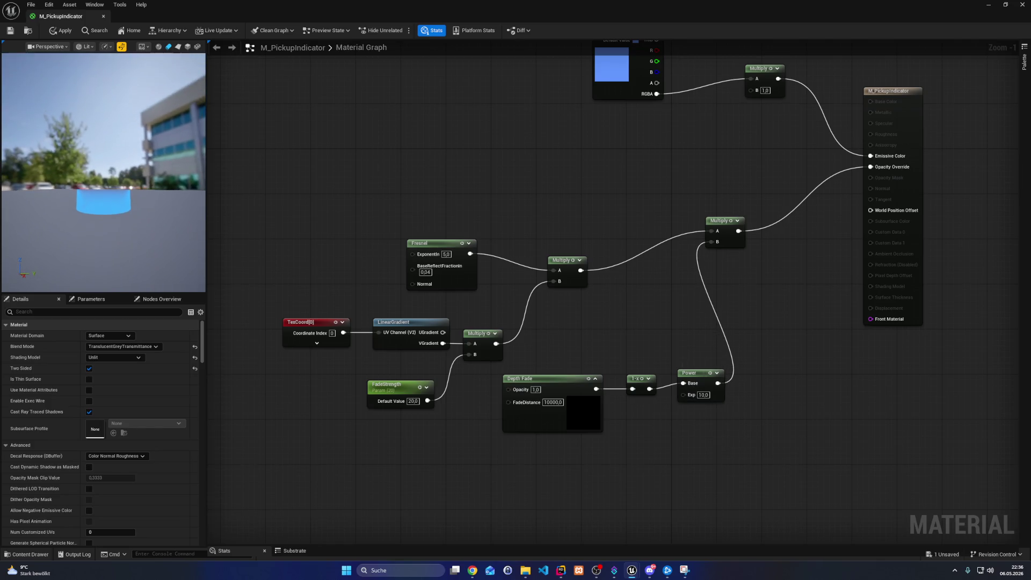
click(703, 395)
Replace Depth Fade with DepthFromWorldPosition fed by Absolute World Position, wired into OneMinus, and apply
click(570, 424)
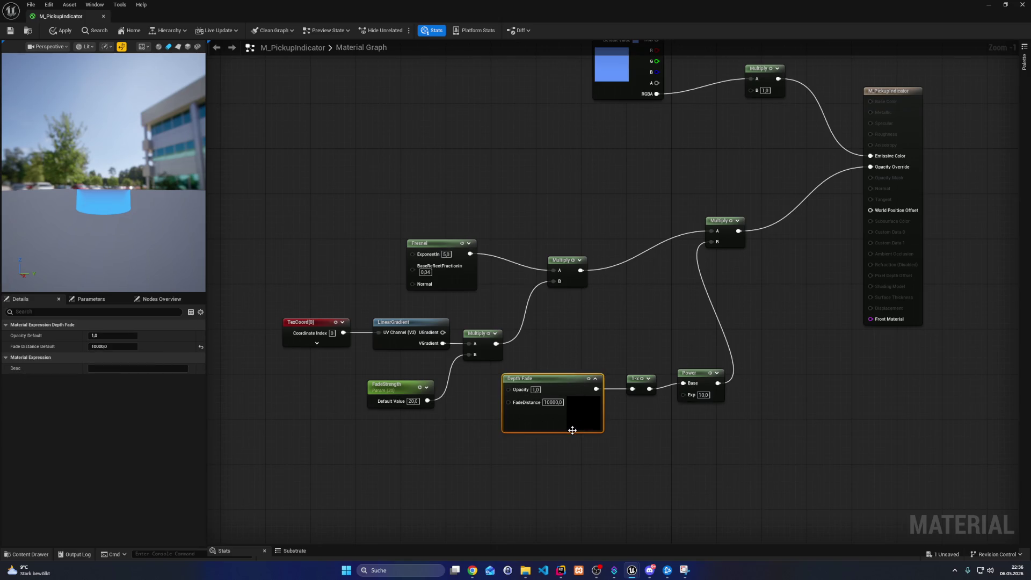
key(Delete)
right_click(555, 450)
text(depth)
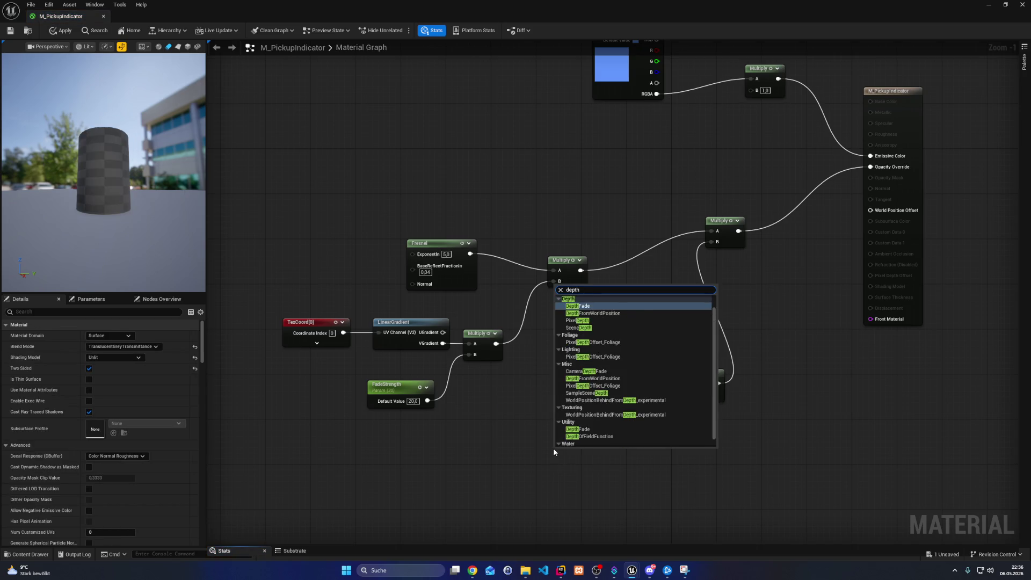
key(Return)
drag(559, 462, 422, 444)
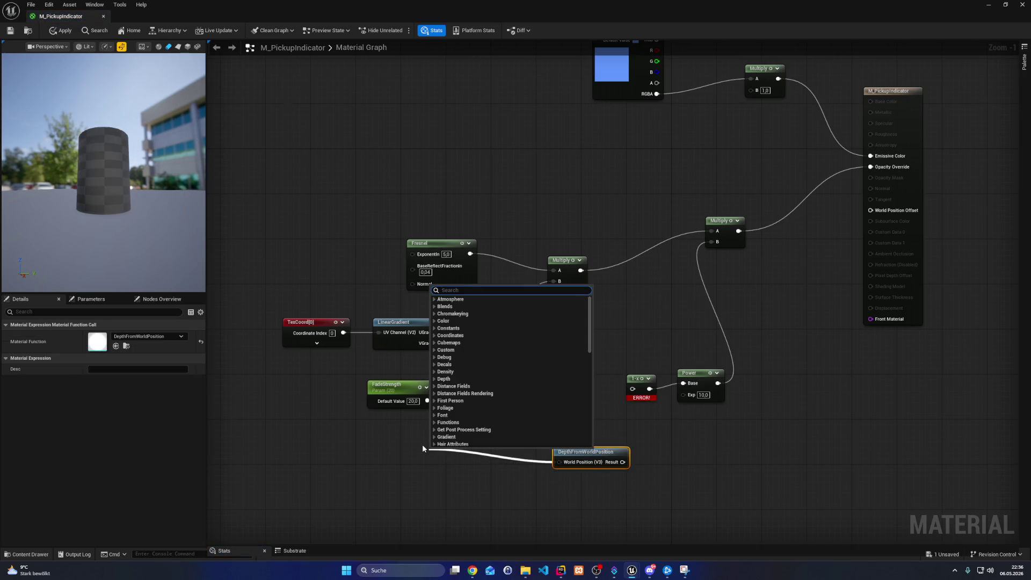
text(world)
key(Return)
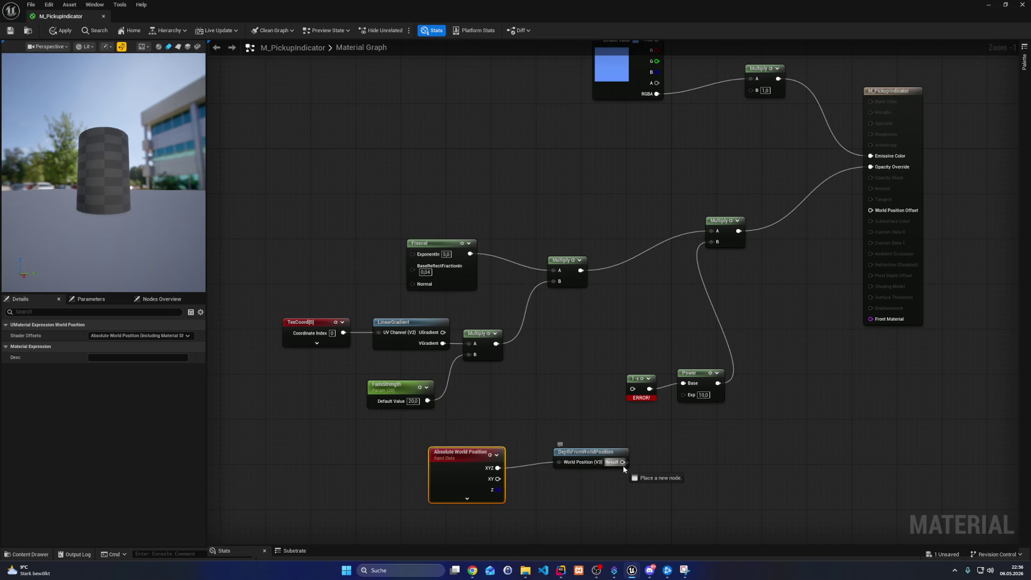
drag(623, 462, 634, 392)
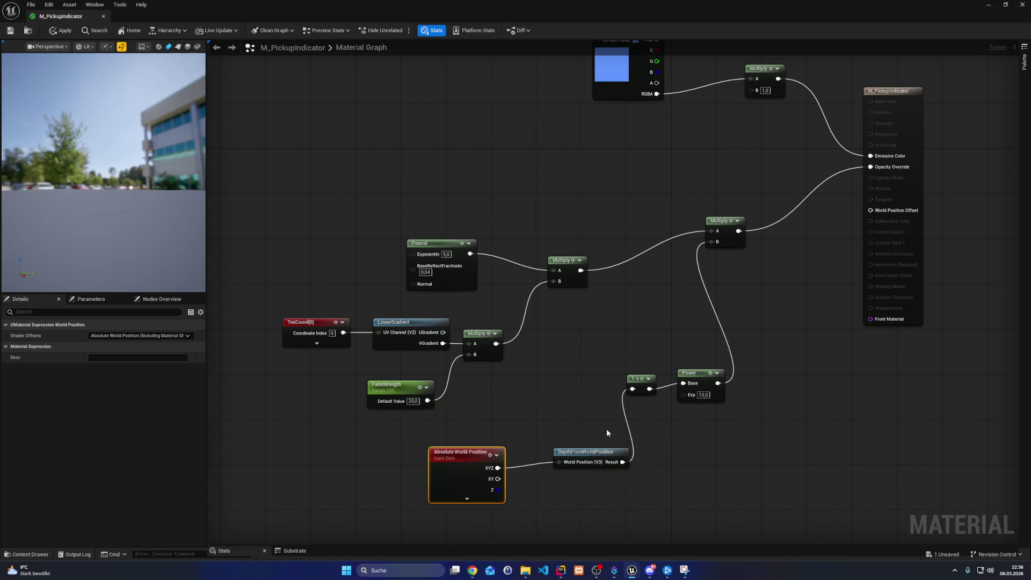
click(61, 30)
Set the Power exponent to 5, apply, and minimize the material editor
drag(703, 395, 714, 395)
text(5)
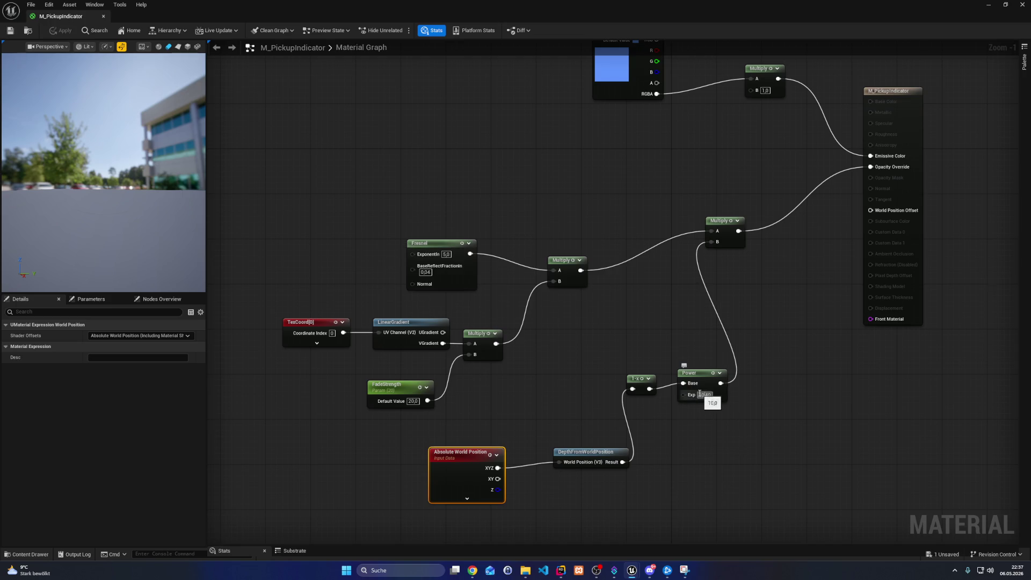
key(Return)
click(730, 464)
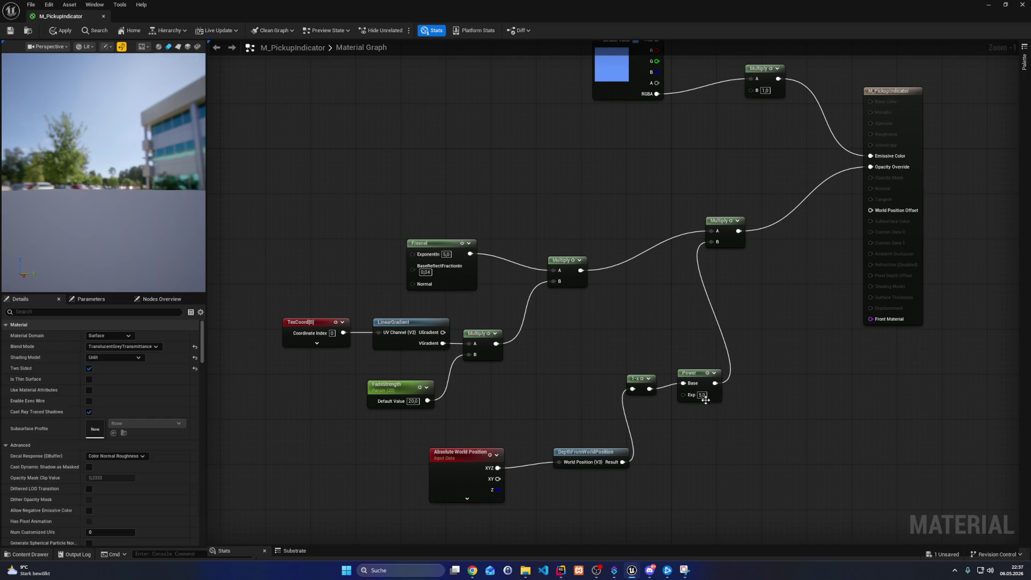
click(61, 30)
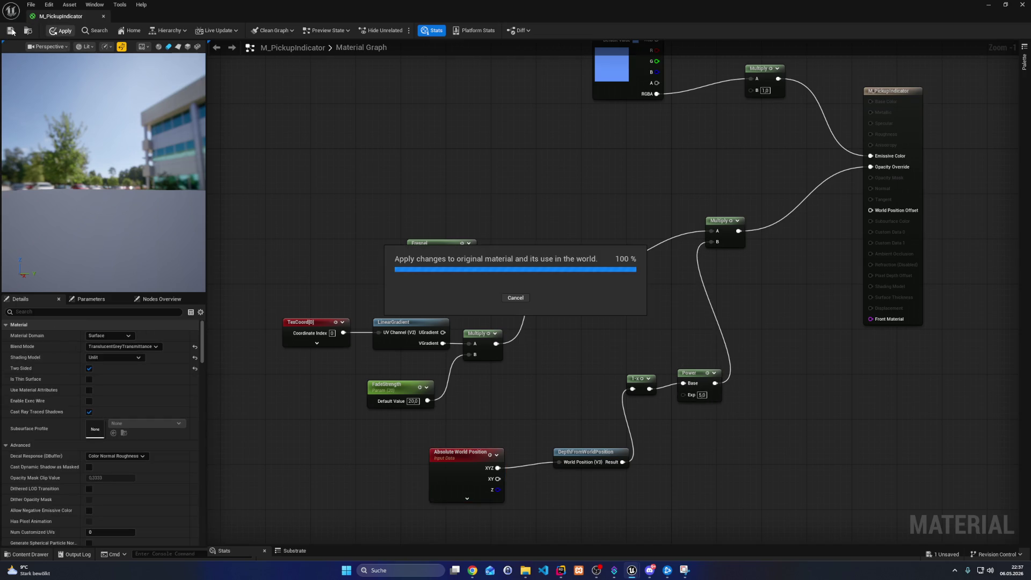
click(989, 4)
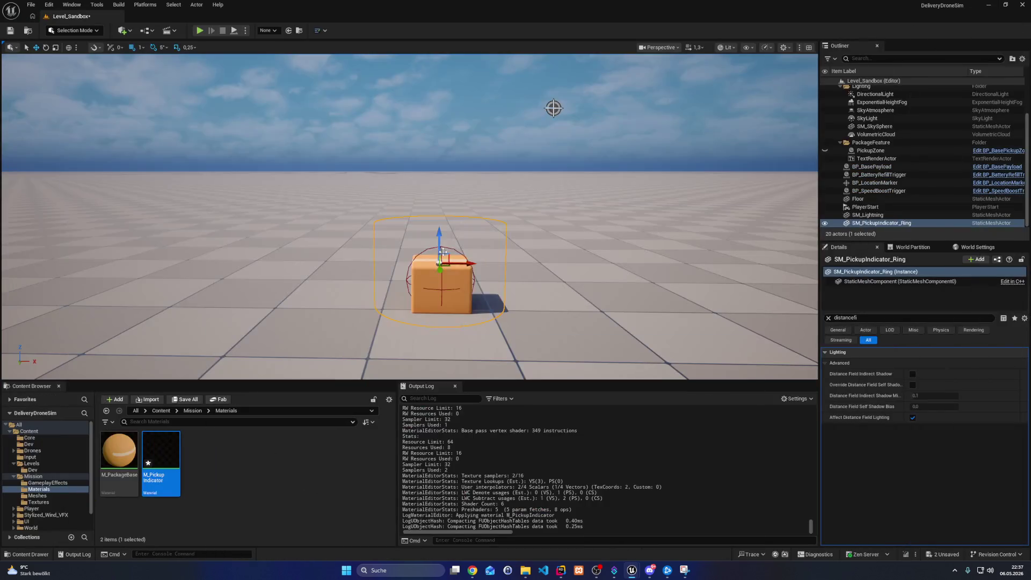
Orbit the level view around the cube, then restore the M_PickupIndicator editor from the taskbar
drag(443, 251, 467, 254)
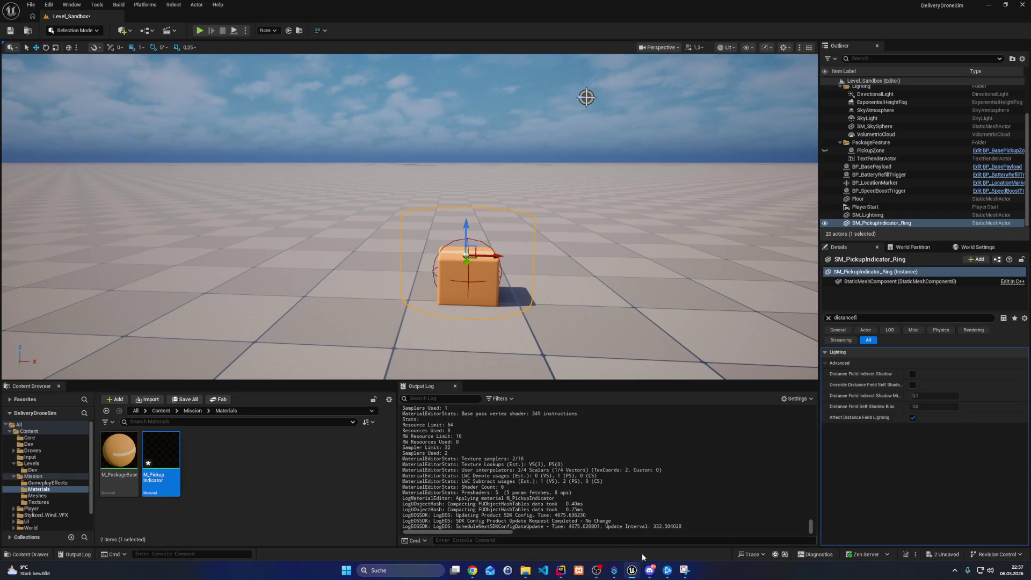
mouse_move(634, 569)
click(634, 516)
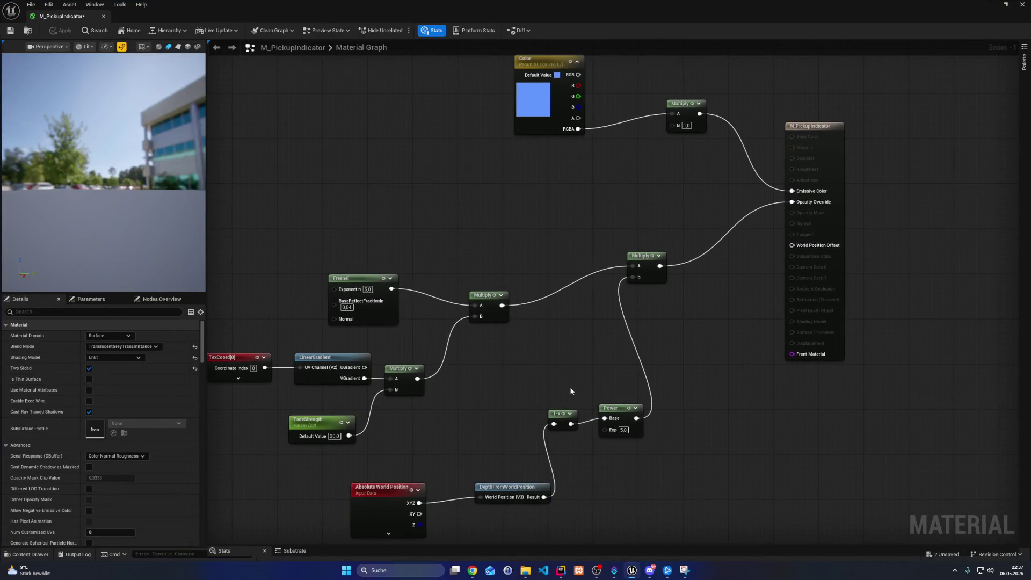
Swap the two world-position depth nodes for a Depth Fade node feeding 1-x, and save
drag(384, 459, 487, 532)
key(Delete)
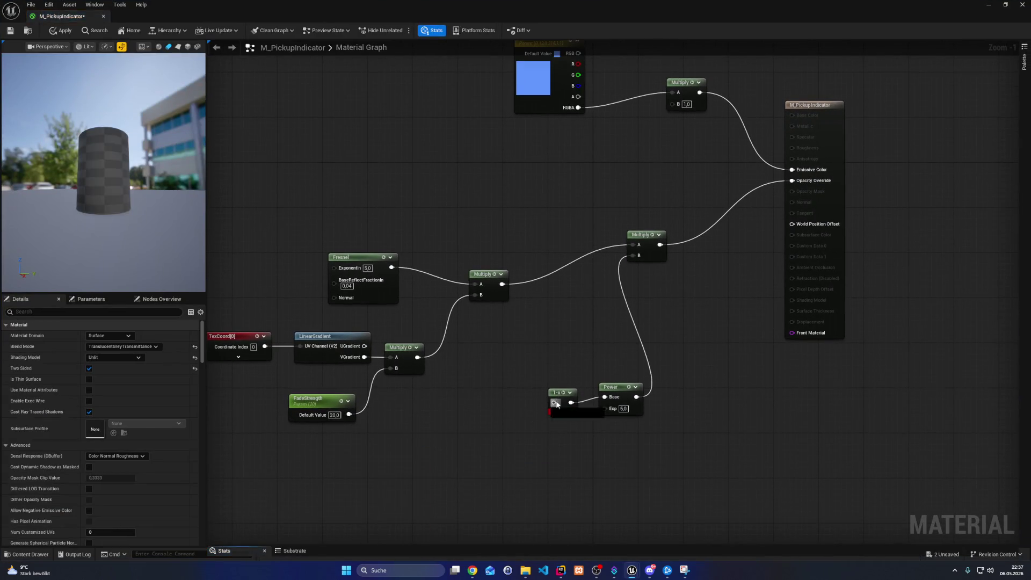
mouse_move(555, 403)
mouse_down()
mouse_move(450, 422)
mouse_move(449, 406)
mouse_up()
text(depth fade)
key(Return)
key(ctrl+s)
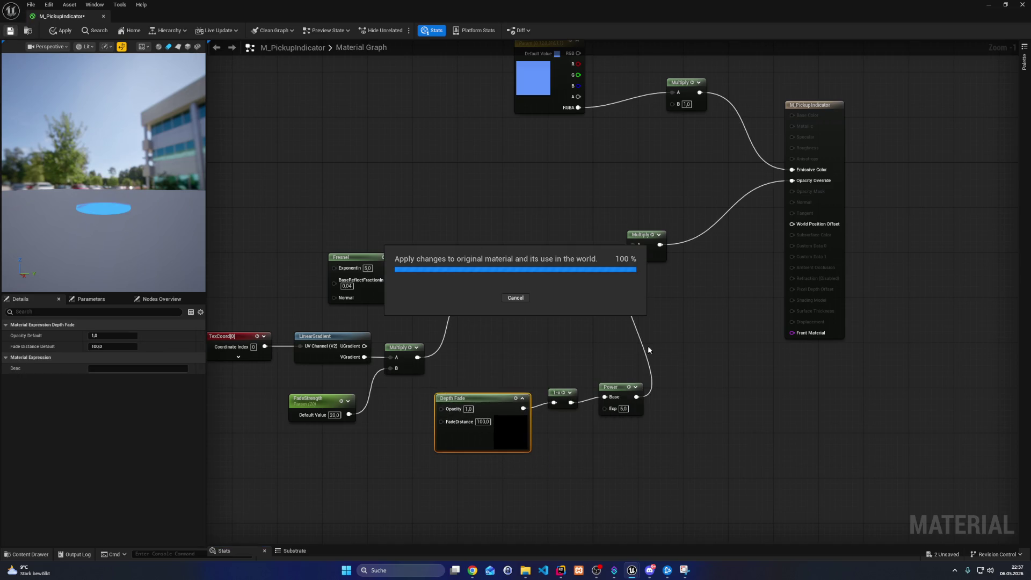
Rewire the Power result from the top Multiply into the opacity Multiply's B input
mouse_move(636, 396)
mouse_down()
mouse_move(682, 161)
mouse_move(672, 104)
mouse_up()
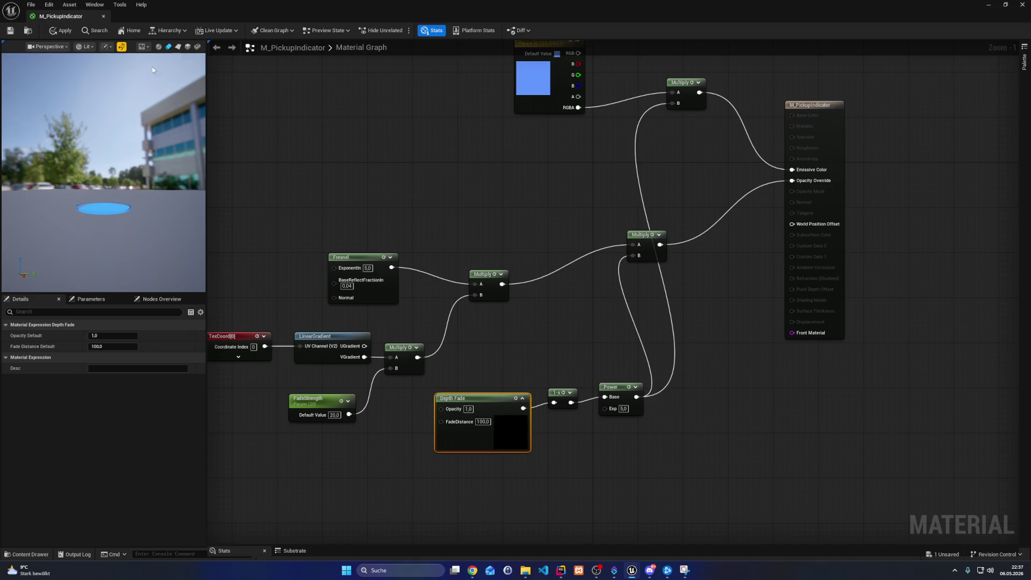
click(52, 26)
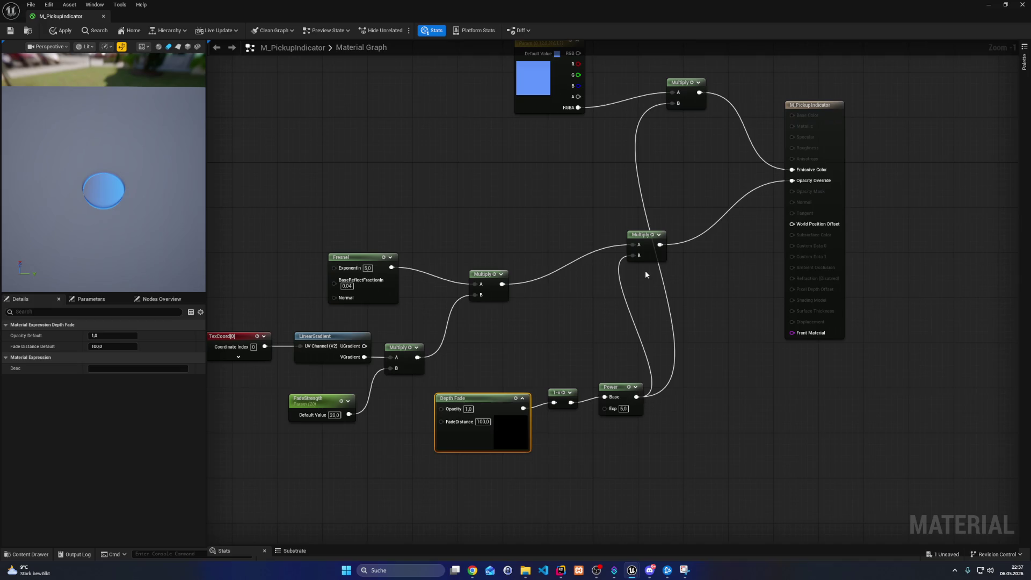
alt+click(634, 255)
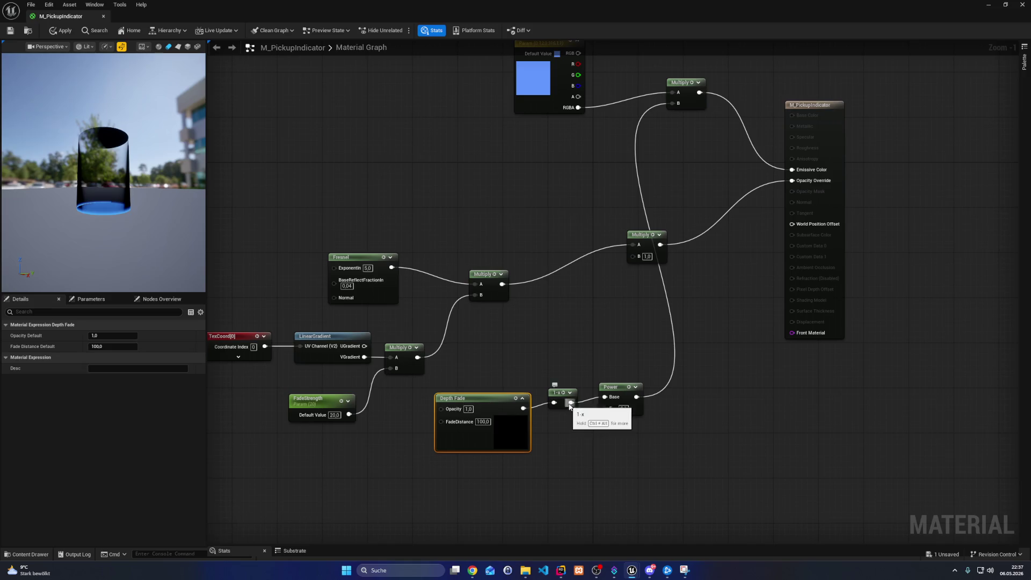
mouse_move(636, 397)
mouse_down()
mouse_move(647, 401)
mouse_move(635, 256)
mouse_up()
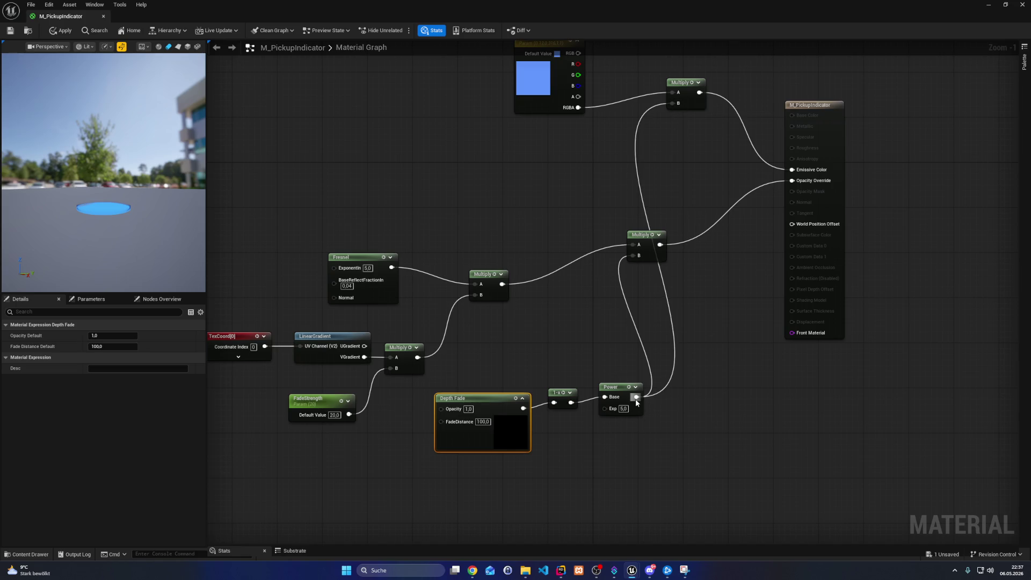
Add a Multiply node off Power's output and connect it into the emissive Multiply's B
mouse_move(636, 398)
mouse_down()
mouse_move(716, 324)
mouse_move(642, 172)
mouse_up()
text(co)
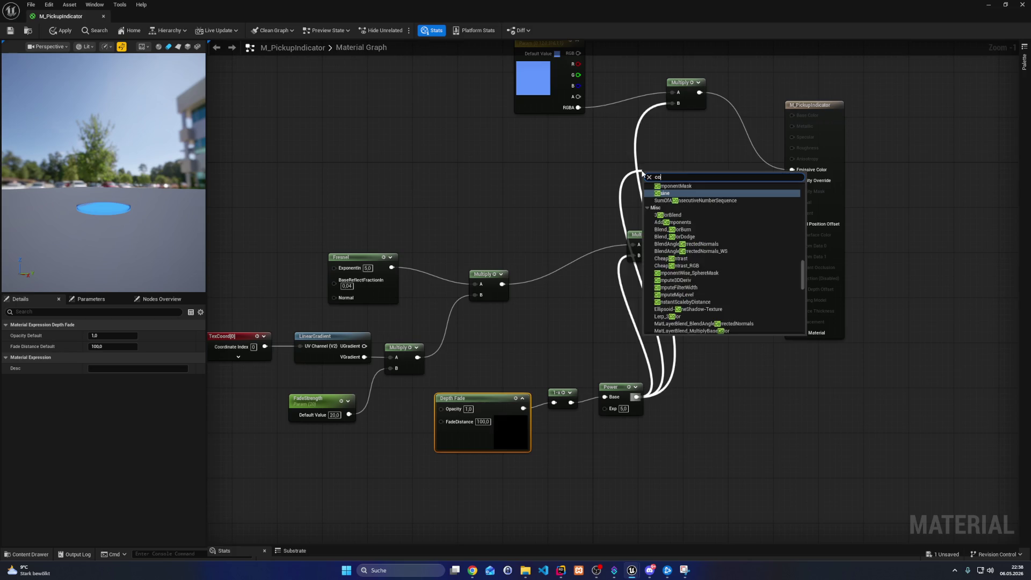
text(nst)
key(BackSpace)
key(BackSpace)
key(BackSpace)
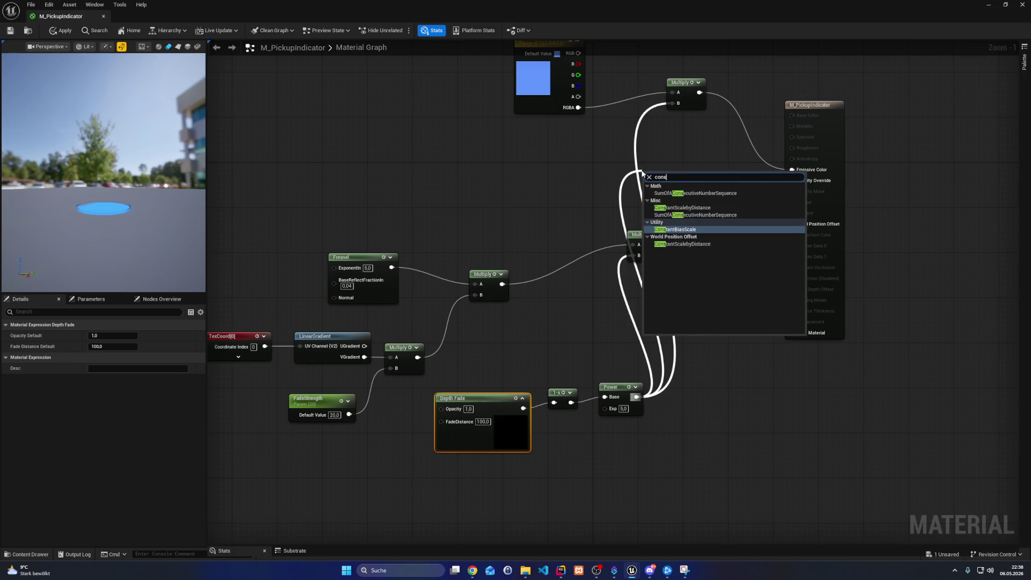
text(mult)
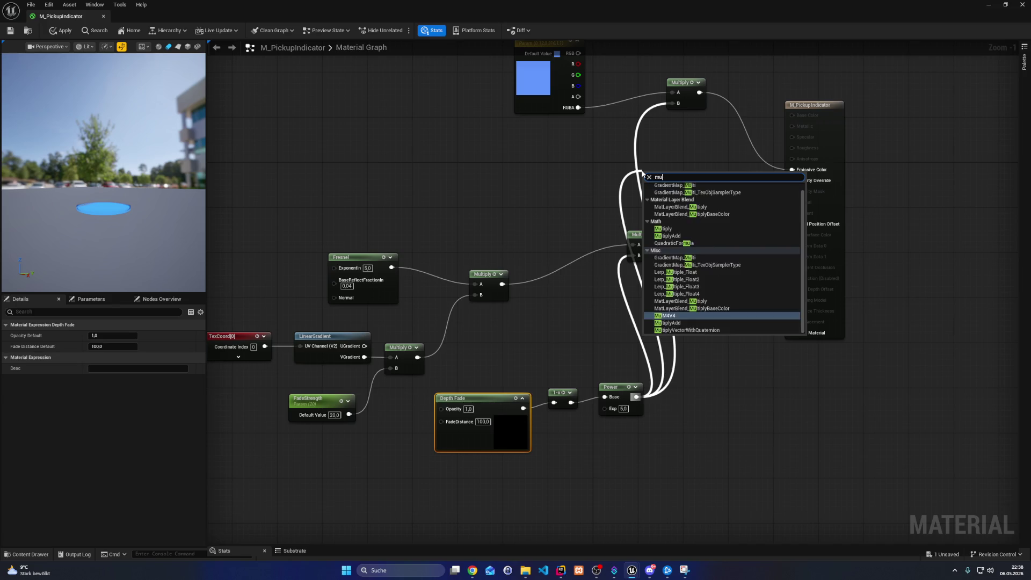
key(Return)
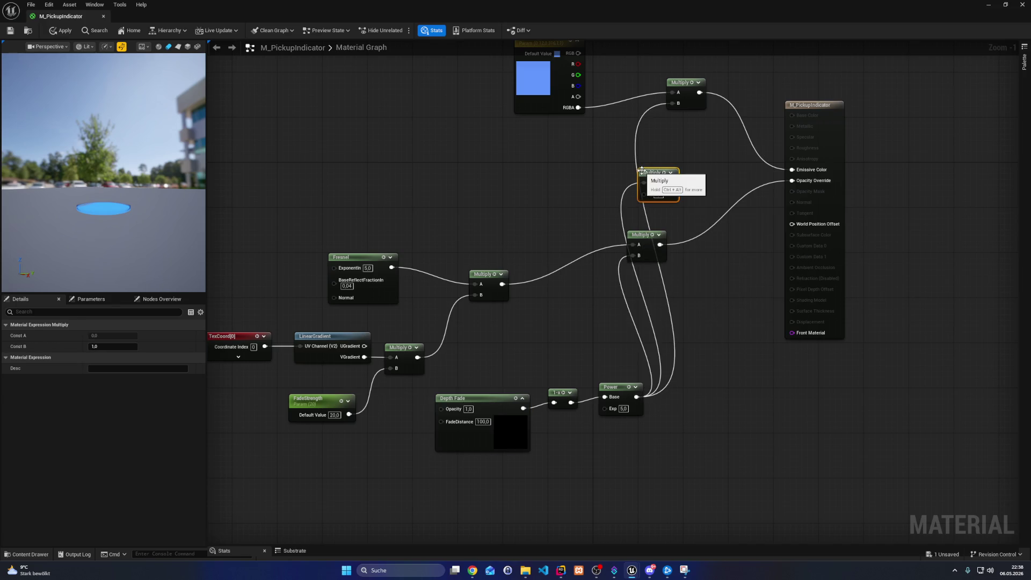
mouse_move(672, 183)
mouse_down()
mouse_move(681, 170)
mouse_move(679, 103)
mouse_up()
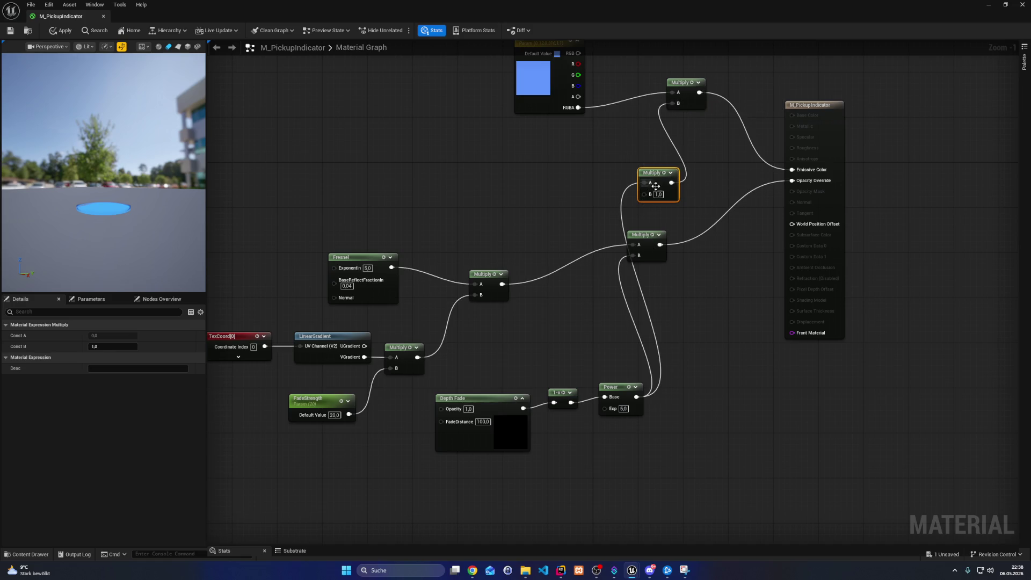
Set the new Multiply's B value to 20, then lower it to 10
click(659, 194)
text(20)
key(Return)
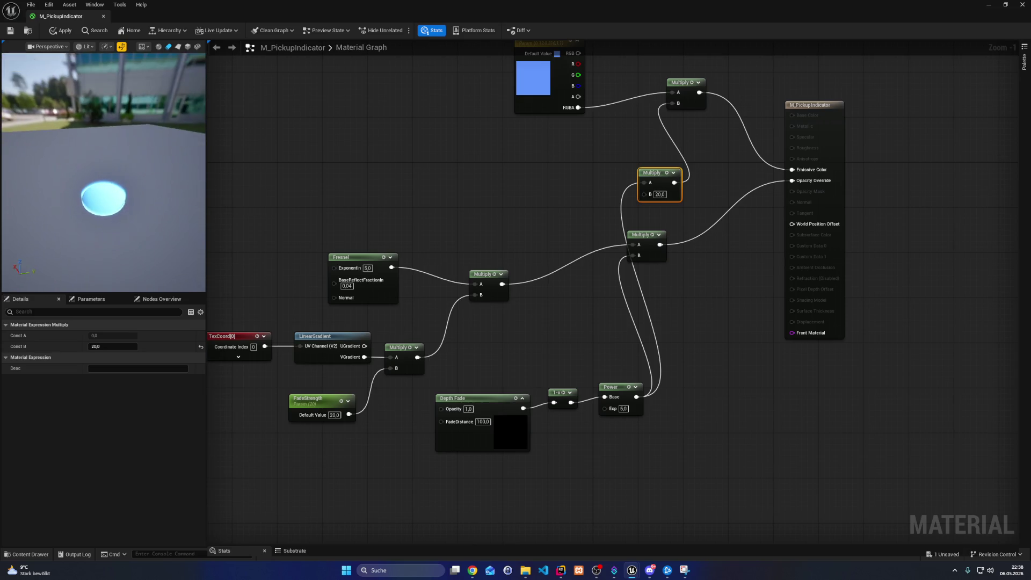
click(660, 194)
text(10)
key(Return)
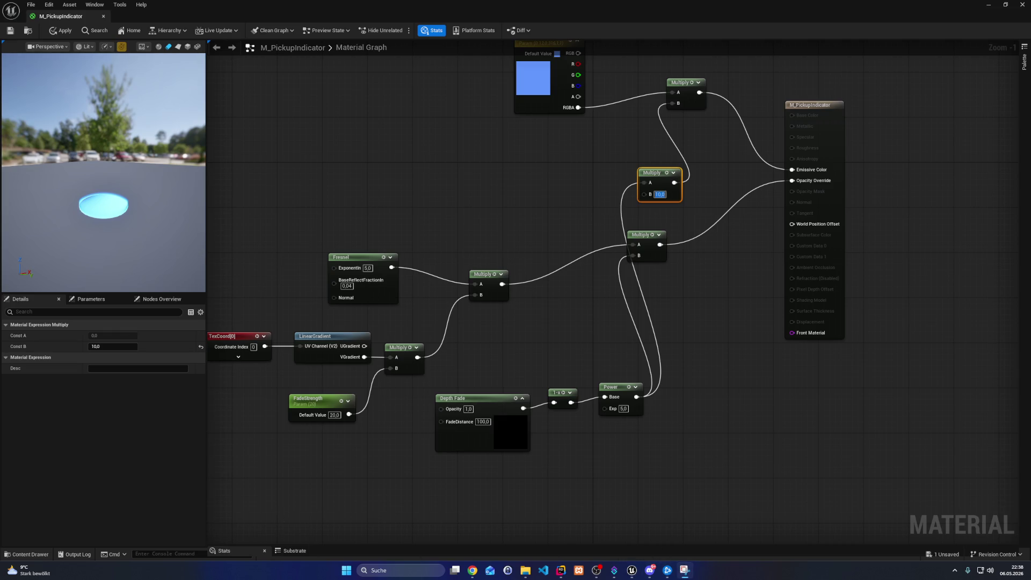
click(685, 570)
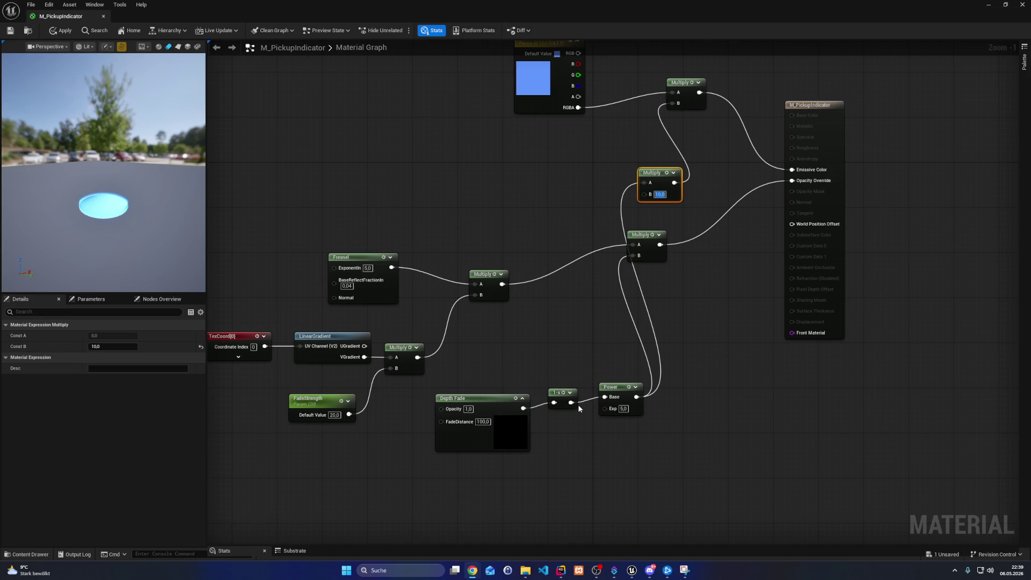
Commit the Multiply node's 10,0 value, apply the material, and close the material editor
drag(270, 384, 366, 386)
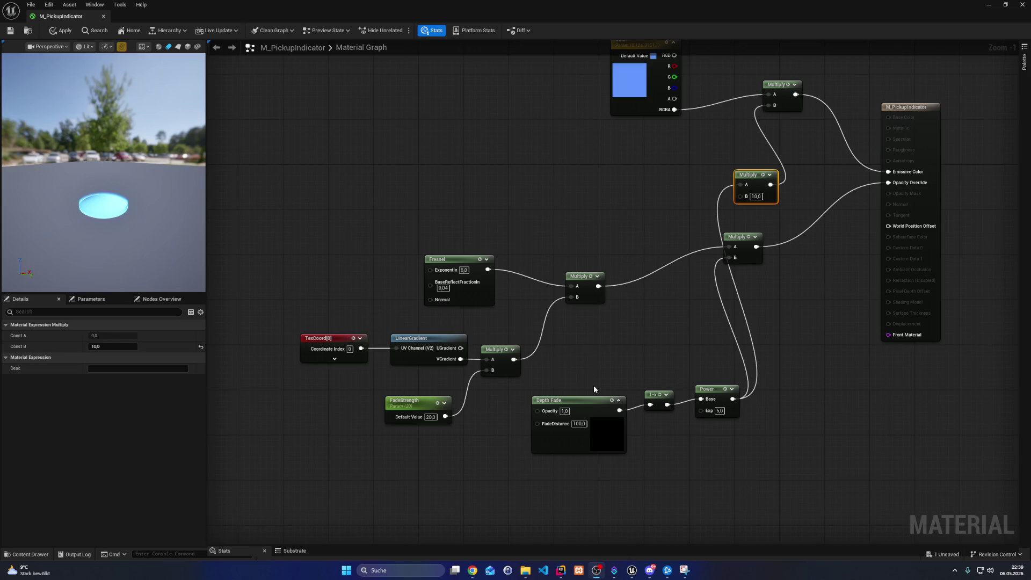
click(468, 165)
key(ctrl+s)
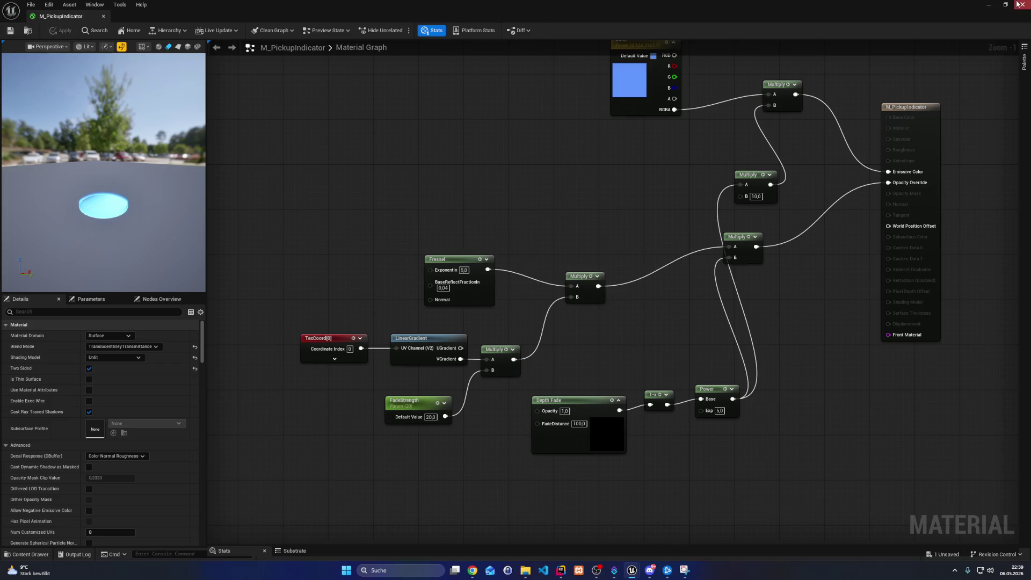
drag(751, 224, 684, 337)
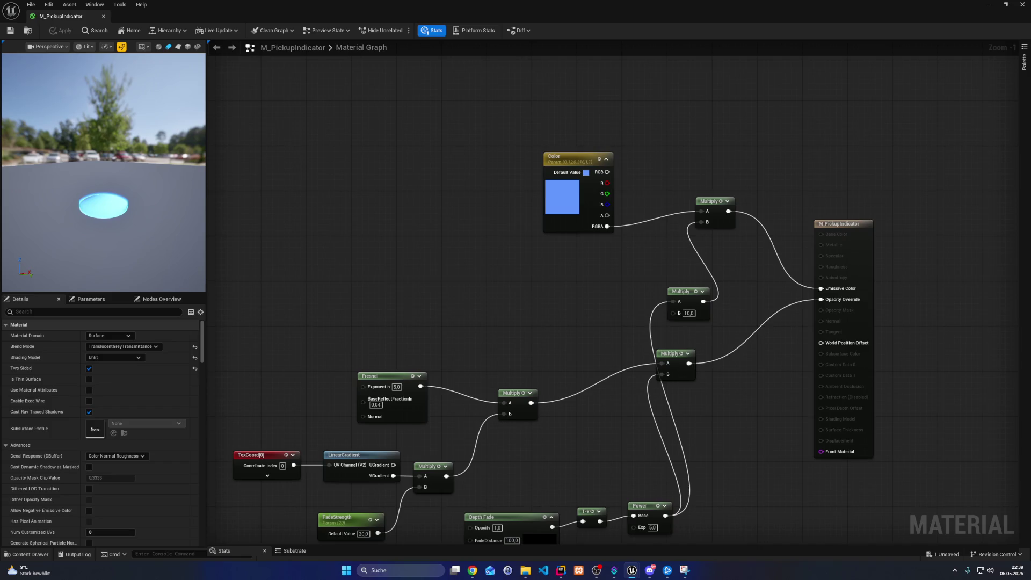
click(1023, 6)
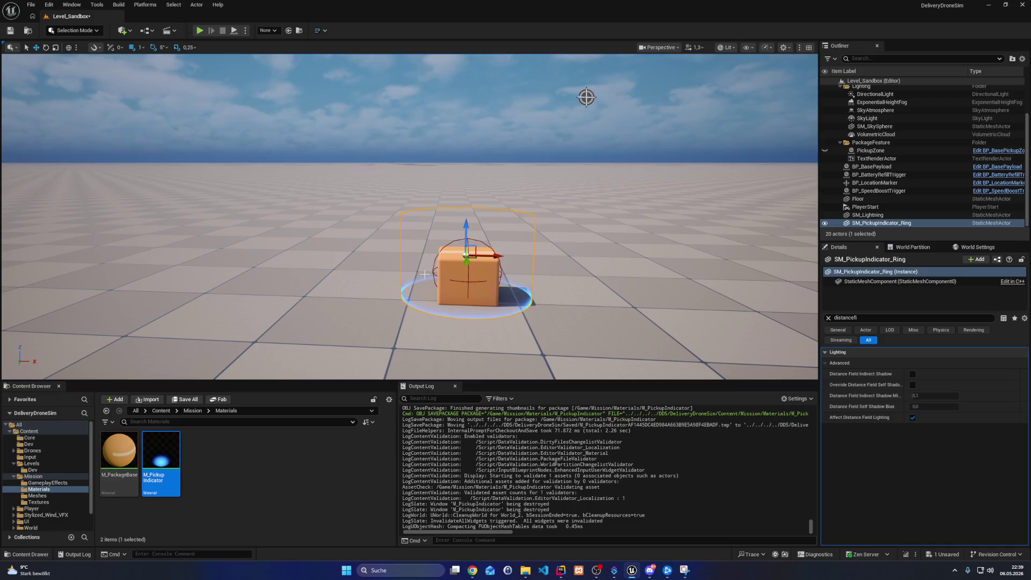
Shift SM_PickupIndicator_Ring slightly along its Y axis, then pull the camera back over the scene
click(494, 101)
mouse_move(497, 249)
mouse_down()
mouse_move(483, 280)
mouse_move(494, 258)
mouse_move(495, 320)
mouse_up()
click(494, 320)
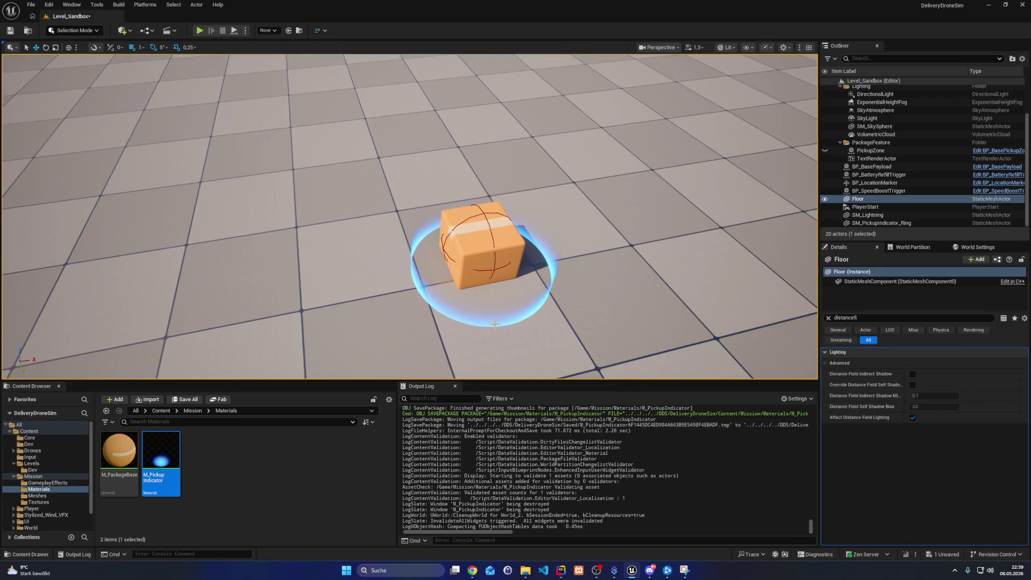
click(513, 268)
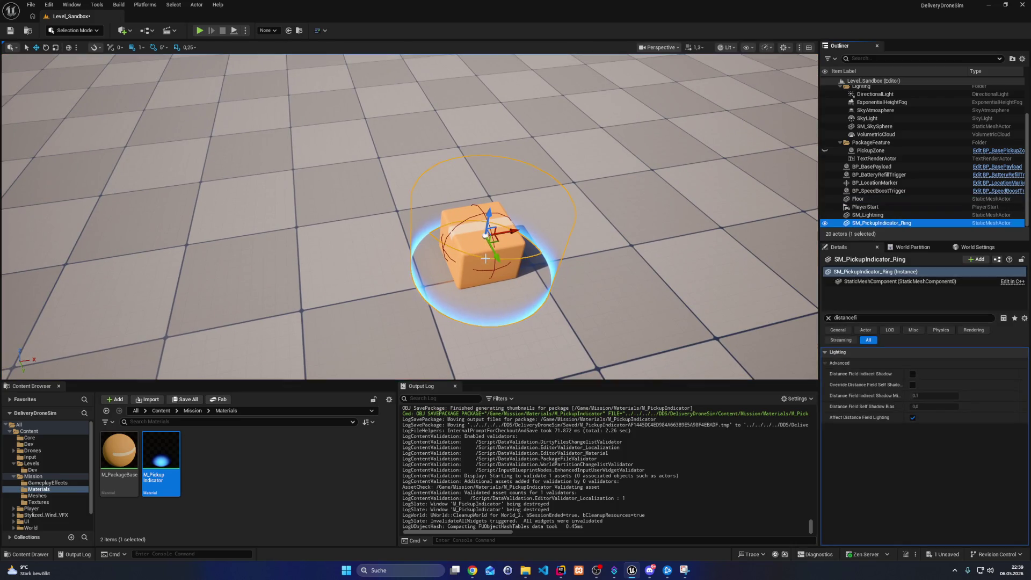
drag(498, 259, 494, 251)
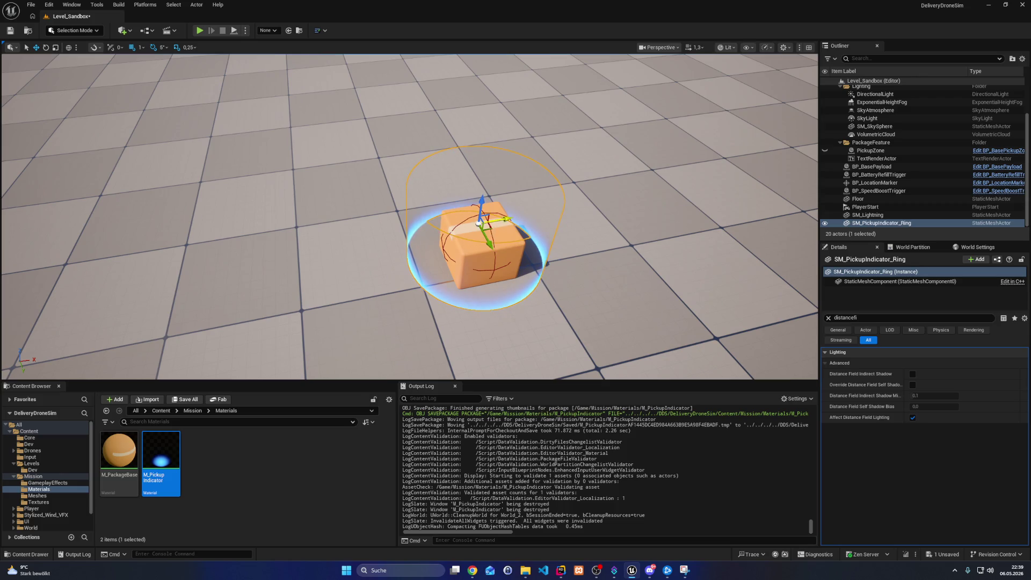
click(606, 281)
mouse_move(606, 281)
mouse_down()
mouse_move(431, 73)
mouse_move(497, 149)
mouse_move(463, 92)
mouse_move(396, 91)
mouse_move(449, 57)
mouse_move(449, 21)
mouse_move(441, 108)
mouse_move(332, 4)
mouse_up()
Start a play test and turn on the debug view with dds.Drone.DebugPickupRule 1
click(201, 30)
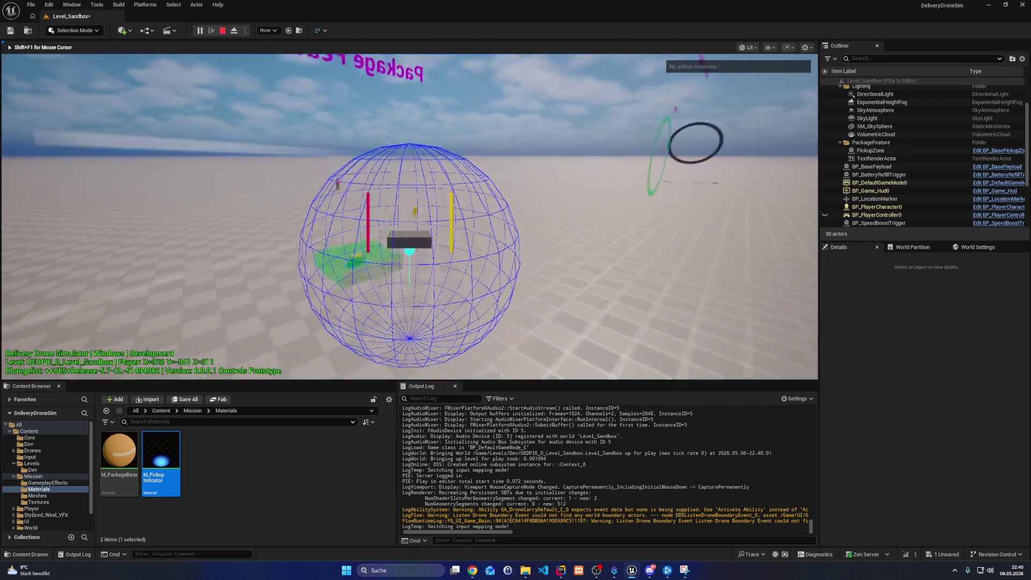
key(grave)
key(Up)
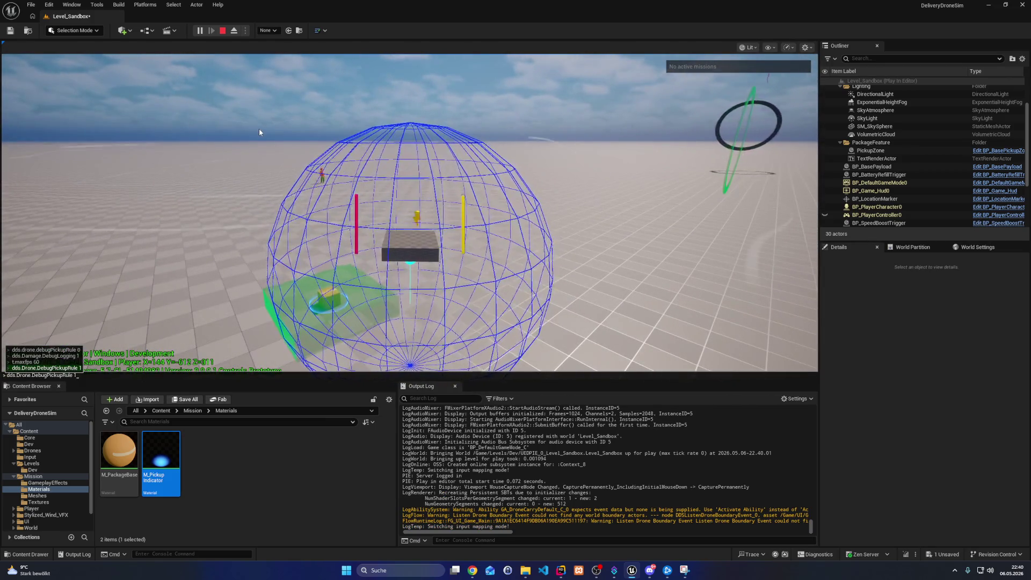
key(Return)
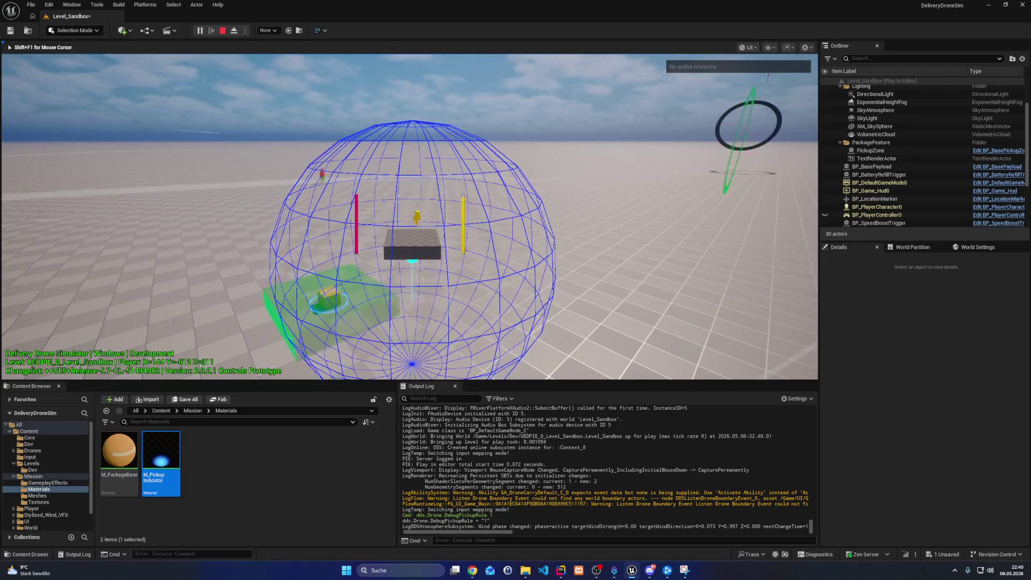
Turn the debug view off with dds.Drone.DebugPickupRule 0 and stop the play test
key(grave)
key(Up)
key(BackSpace)
text(0)
key(Return)
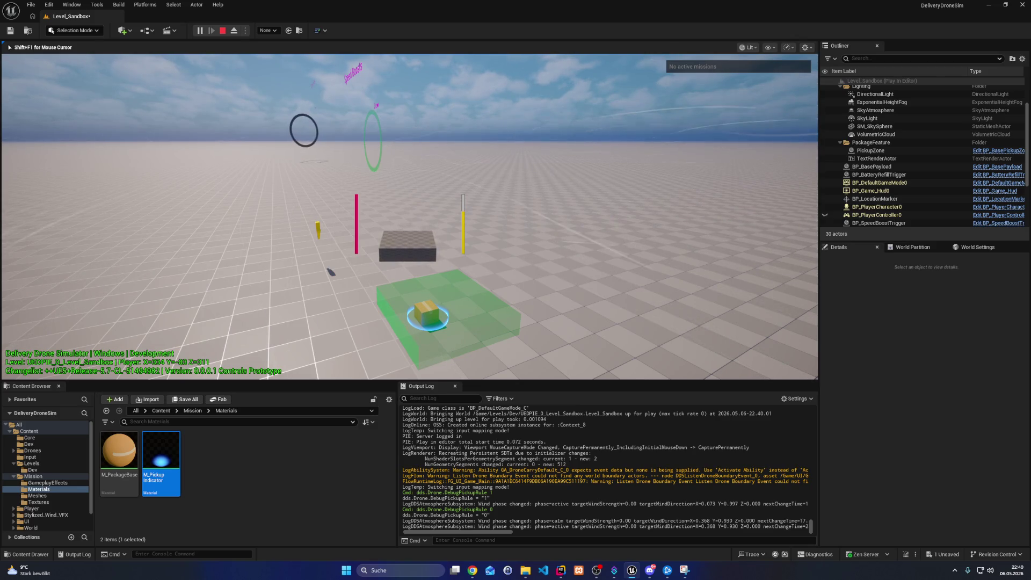
key(Escape)
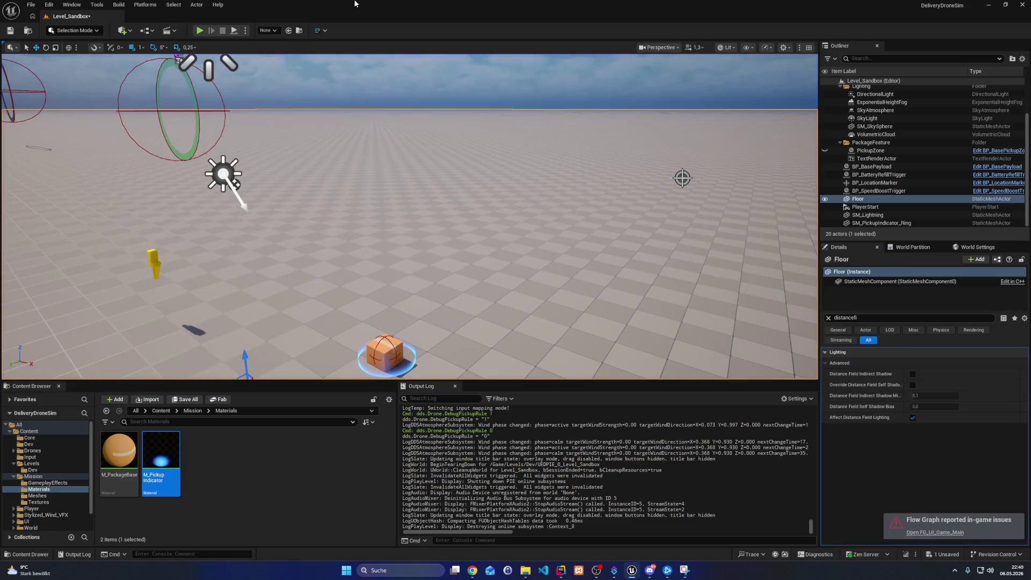
Save Level_Sandbox using Save Selected in the Save Content dialog
key(ctrl+s)
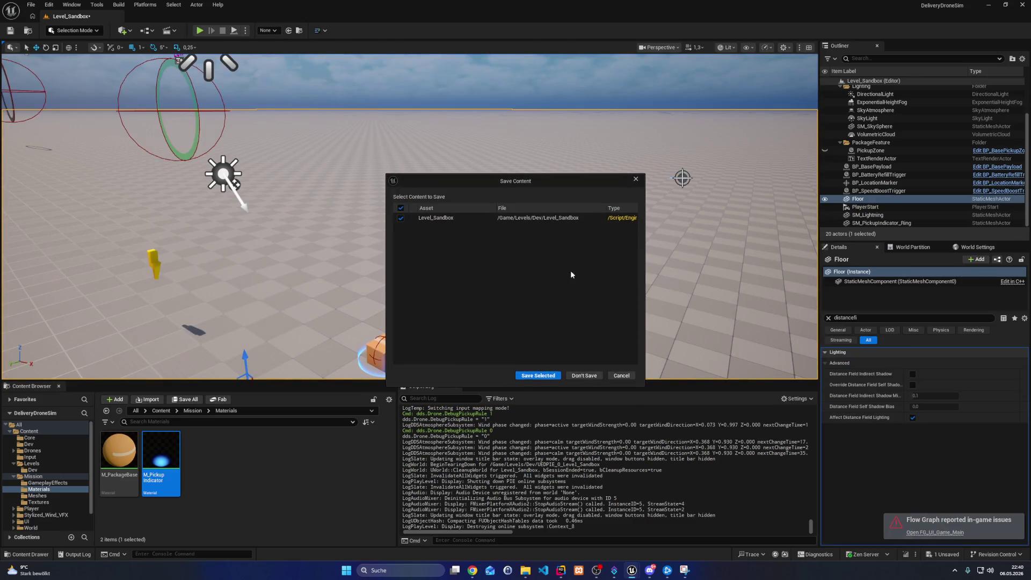
click(522, 376)
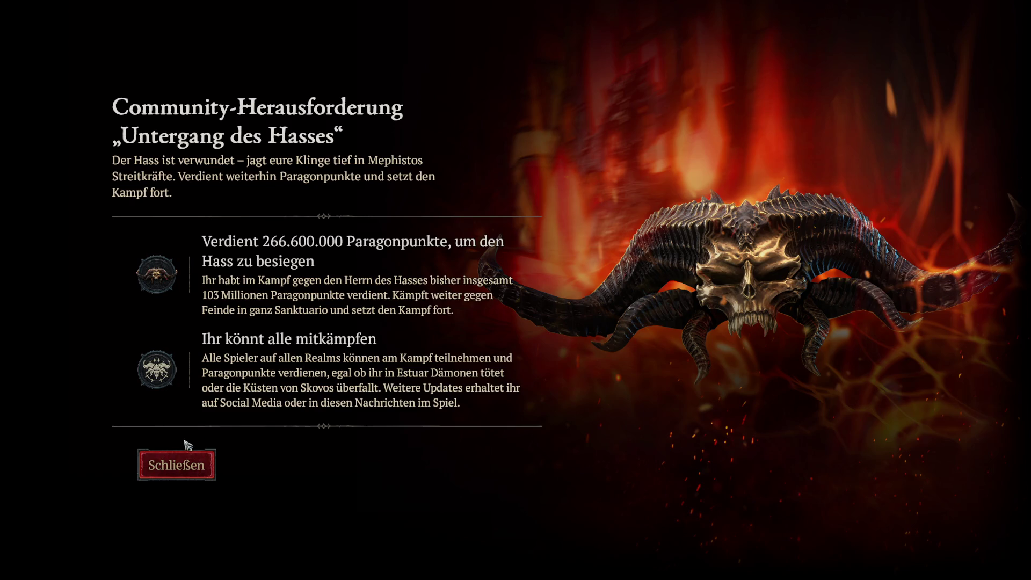
Dismiss the 'Untergang des Hasses' challenge notice and enter the game with the level 34 seasonal character
click(167, 464)
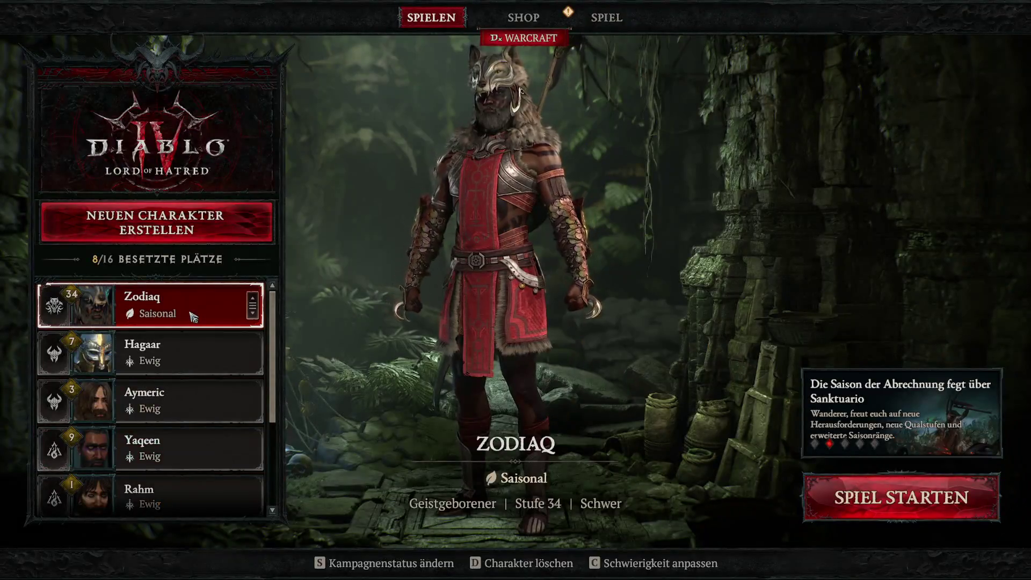
double_click(190, 311)
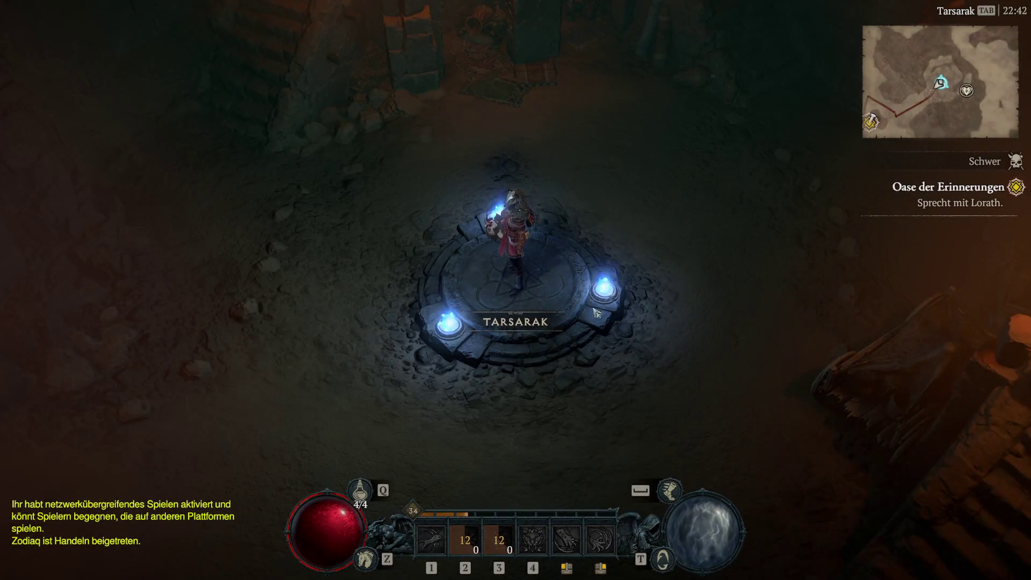
Run from the waypoint through Tarsarak to Lorath at the quest marker
click(437, 288)
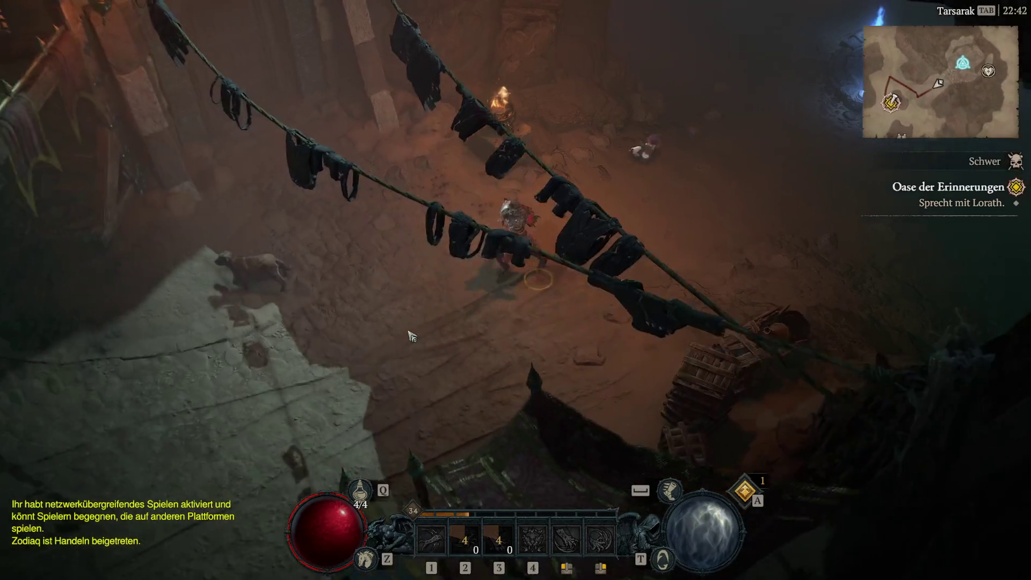
mouse_move(411, 336)
mouse_down()
mouse_move(260, 340)
mouse_move(297, 260)
mouse_move(335, 216)
mouse_move(336, 177)
mouse_up()
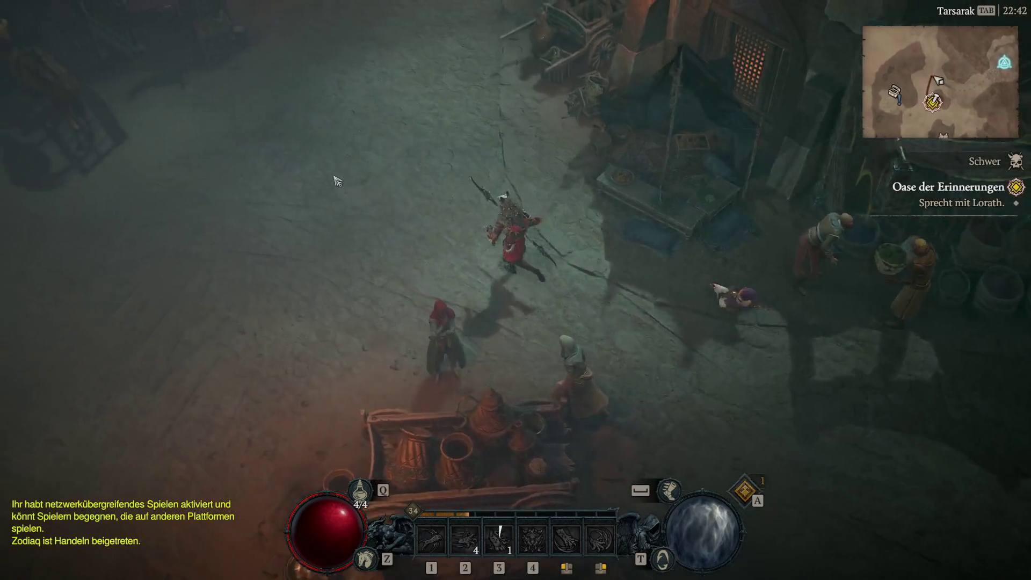
click(497, 285)
mouse_move(592, 338)
mouse_down()
mouse_move(437, 249)
mouse_move(391, 283)
mouse_move(487, 352)
mouse_move(417, 178)
mouse_move(463, 166)
mouse_move(532, 279)
mouse_up()
click(644, 319)
mouse_move(690, 343)
mouse_down()
mouse_move(536, 341)
mouse_move(516, 350)
mouse_move(611, 318)
mouse_move(538, 316)
mouse_up()
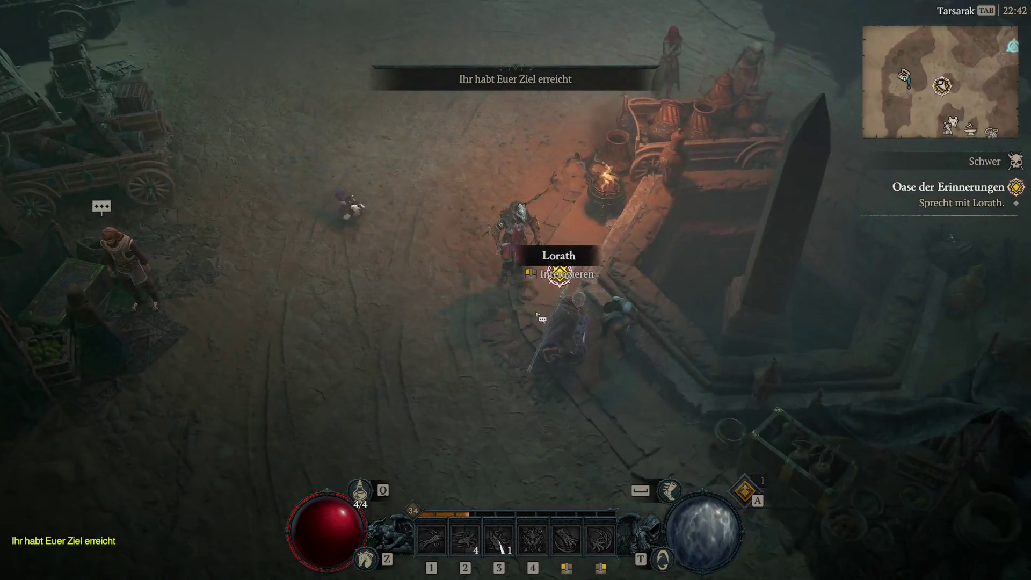
Ask Lorath about Elias' palace, then bring up the game menu after the dialogue
click(541, 317)
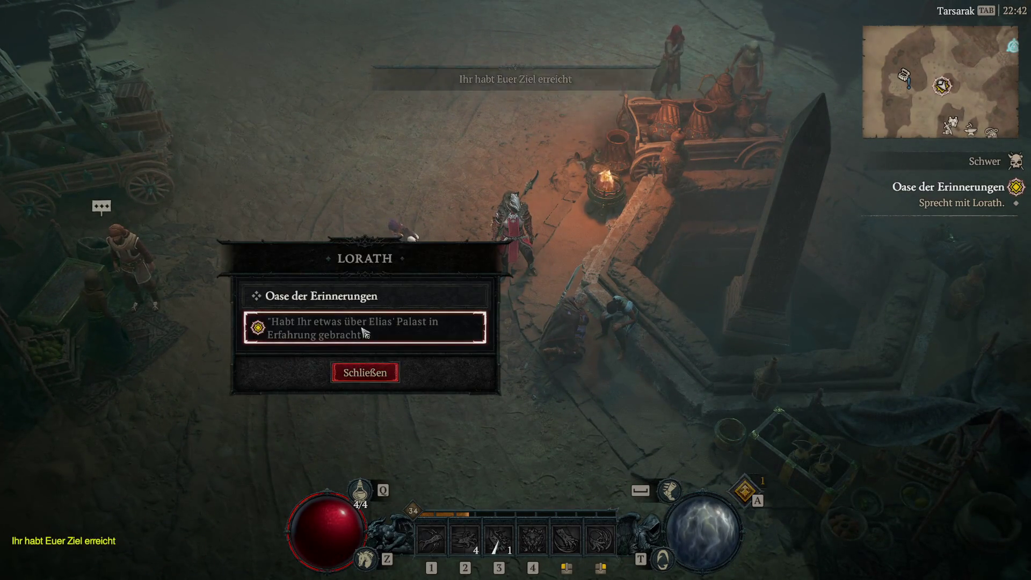
click(385, 334)
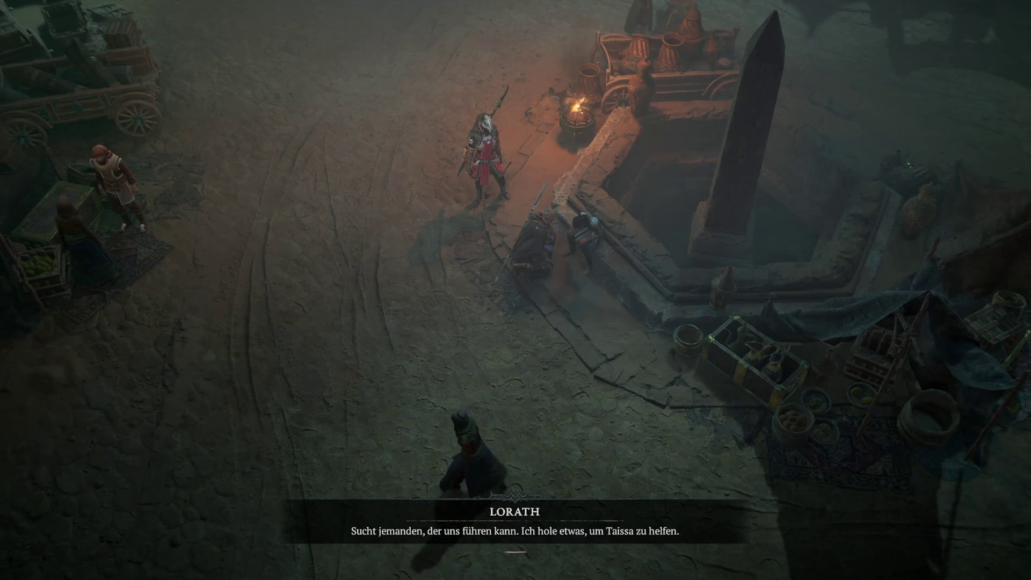
key(Escape)
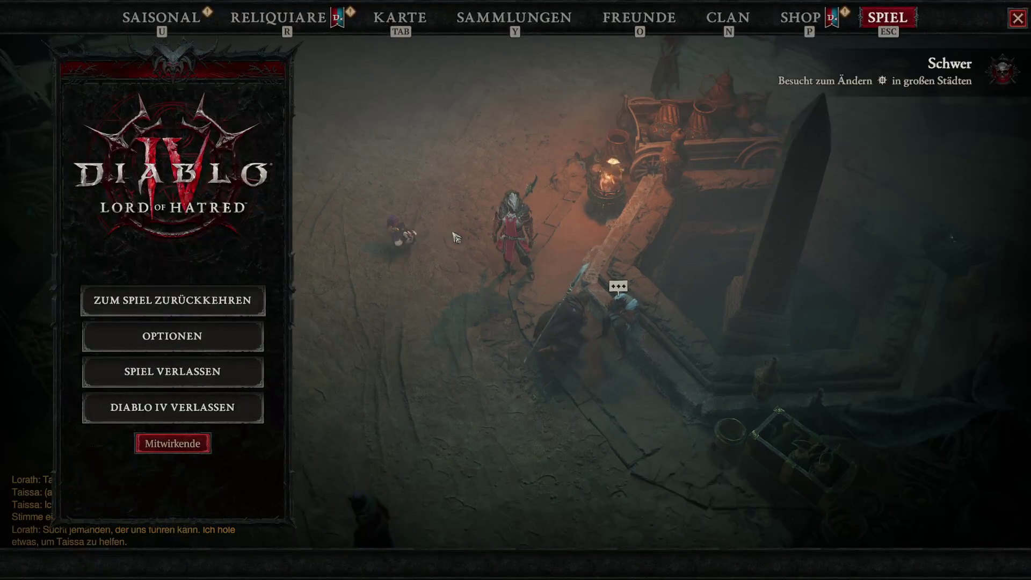
Lower the overall sound volume to 28 and save the sound settings
click(251, 336)
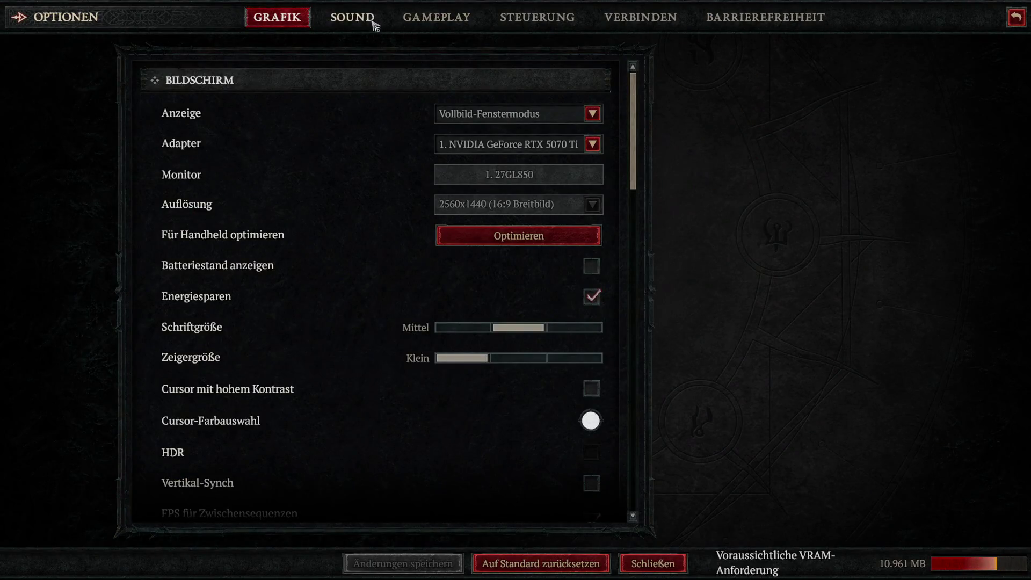
click(353, 17)
click(463, 153)
drag(495, 157, 491, 157)
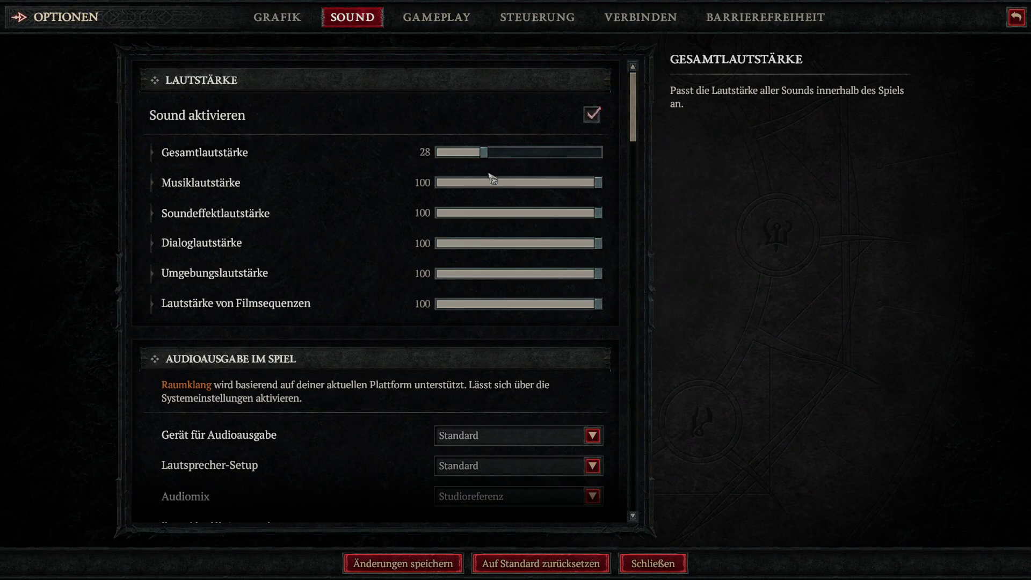
click(355, 563)
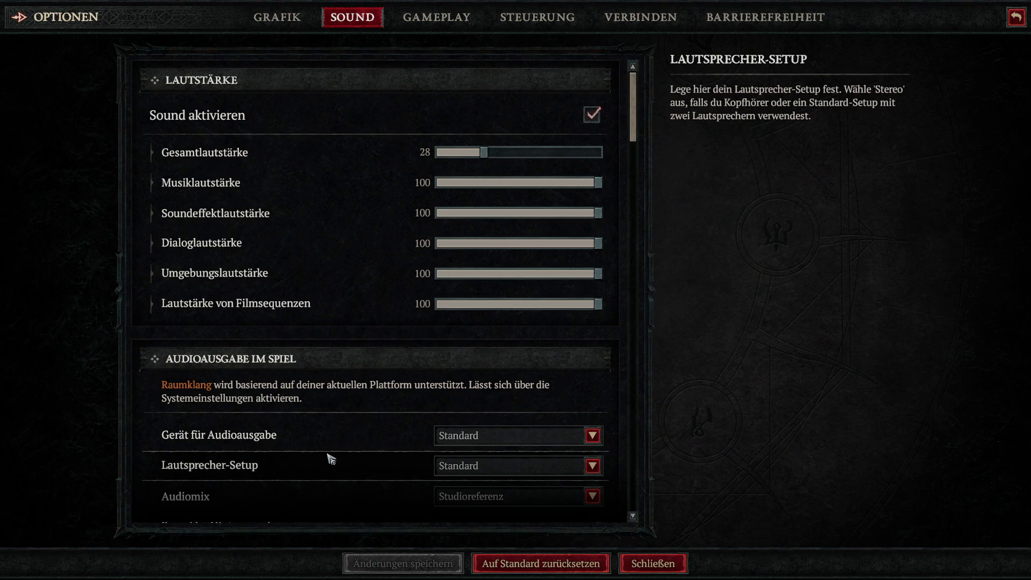
key(Escape)
Set effects 51, dialogue 58, ambient 60, cutscenes 70, music 64, save, and resume play
click(261, 344)
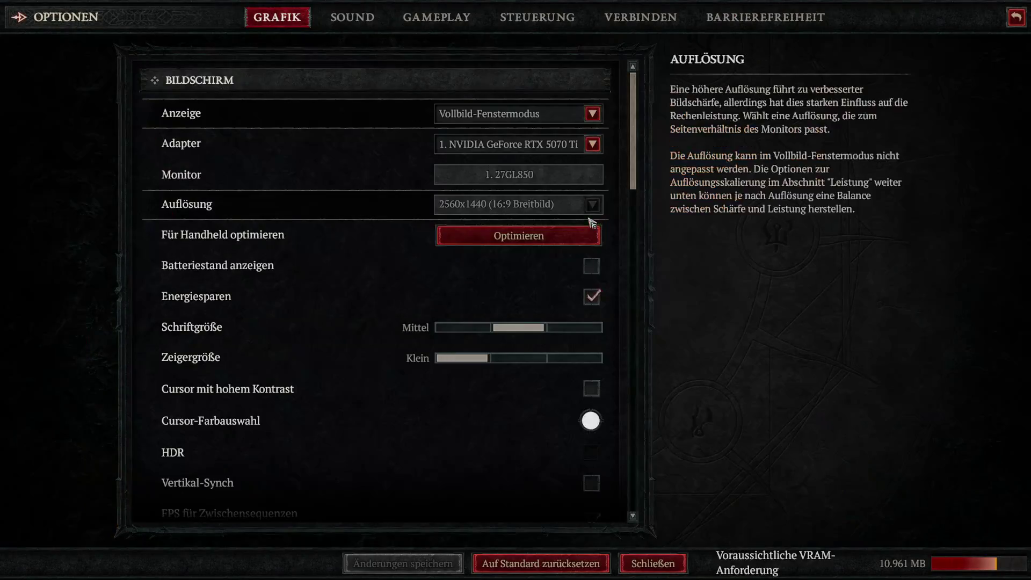
click(375, 20)
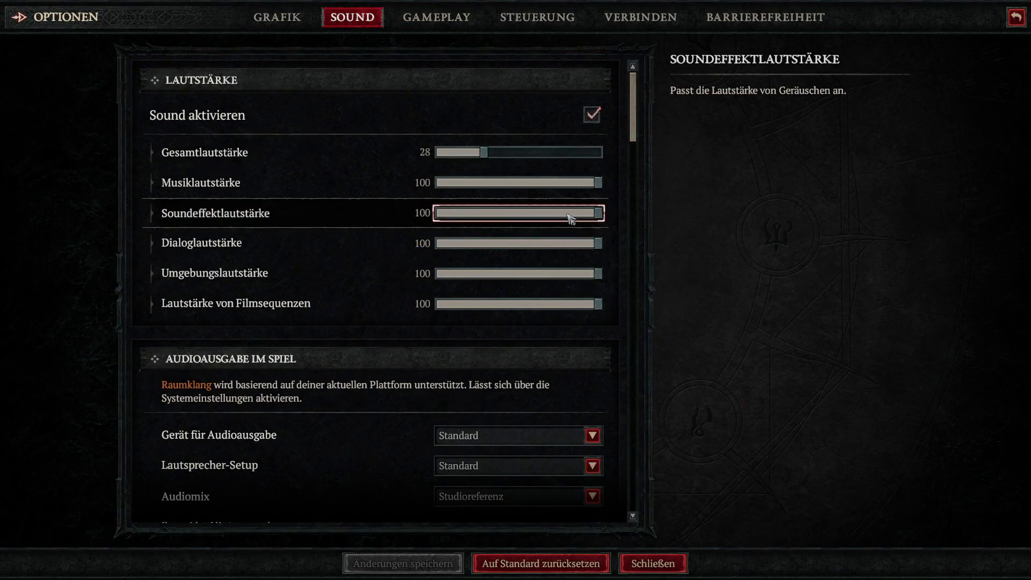
click(521, 213)
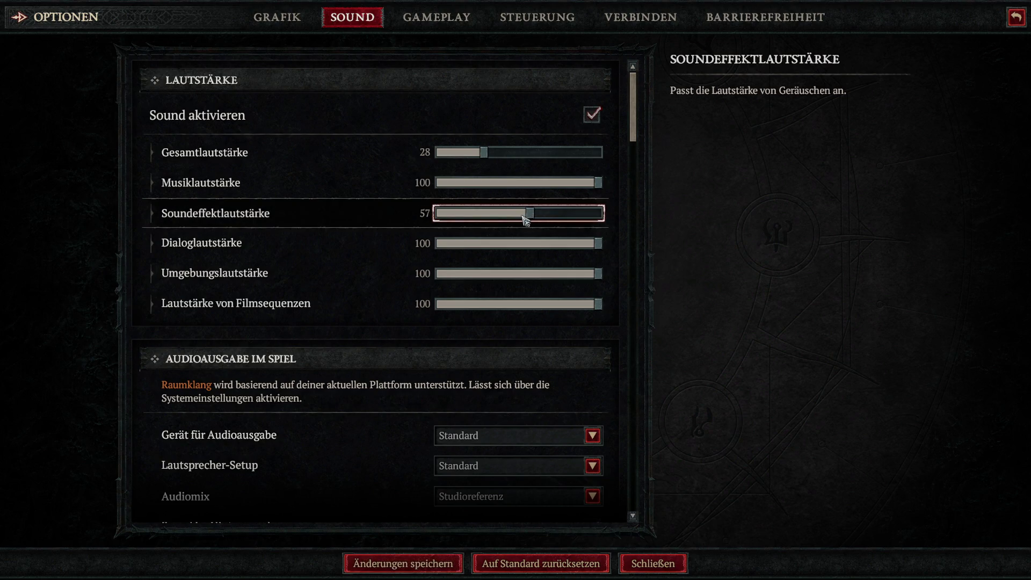
click(531, 244)
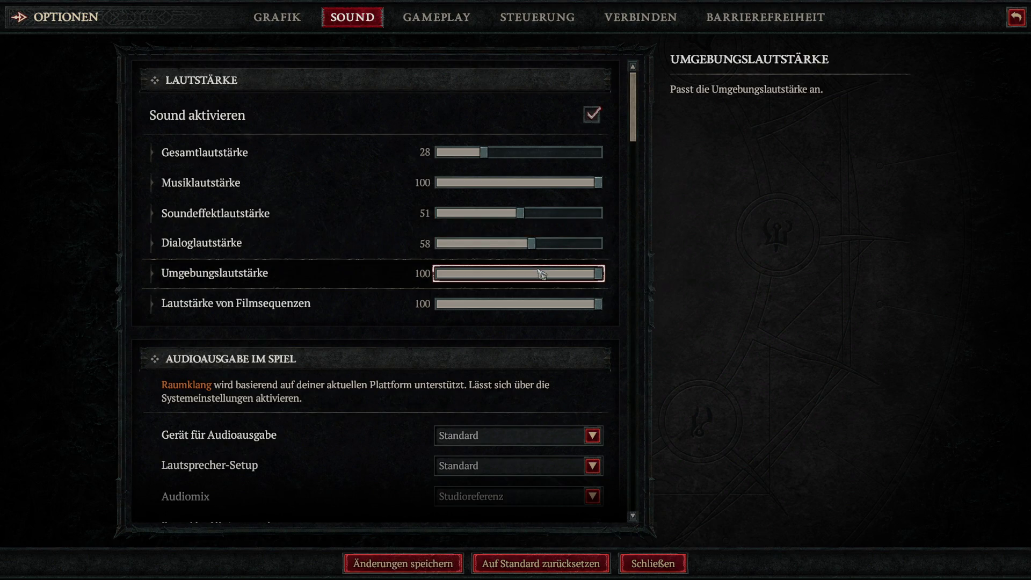
click(538, 277)
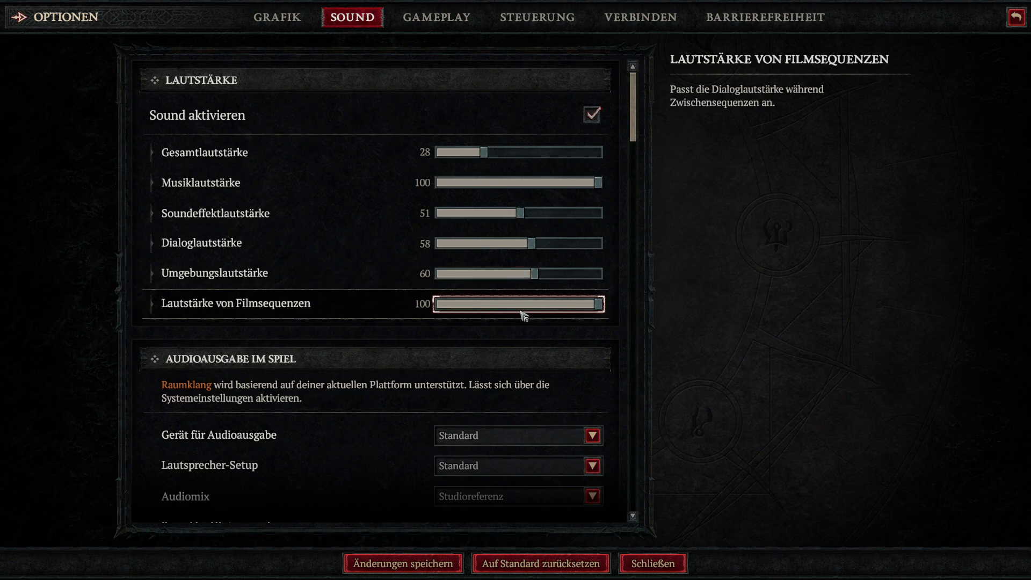
click(552, 305)
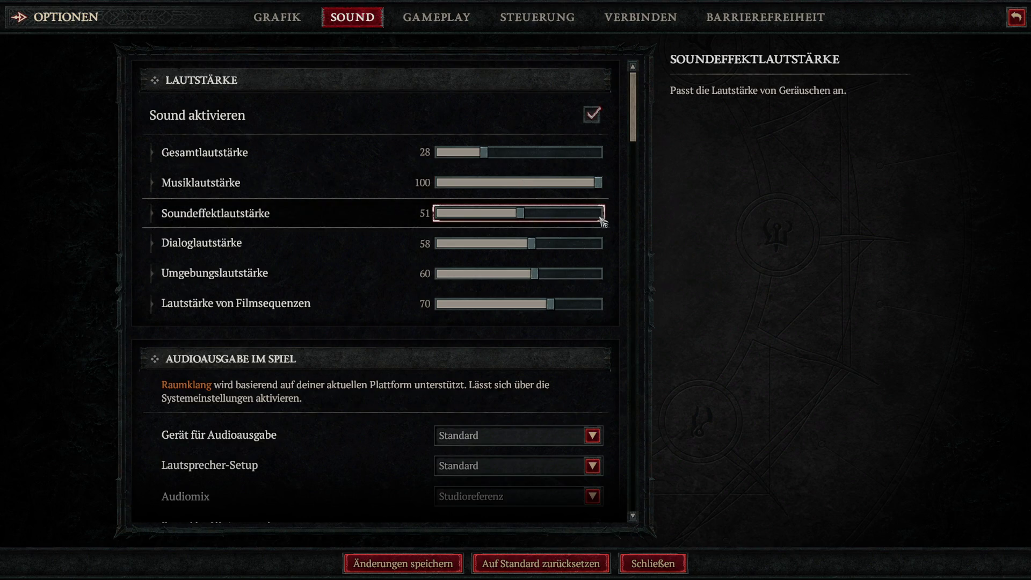
click(541, 183)
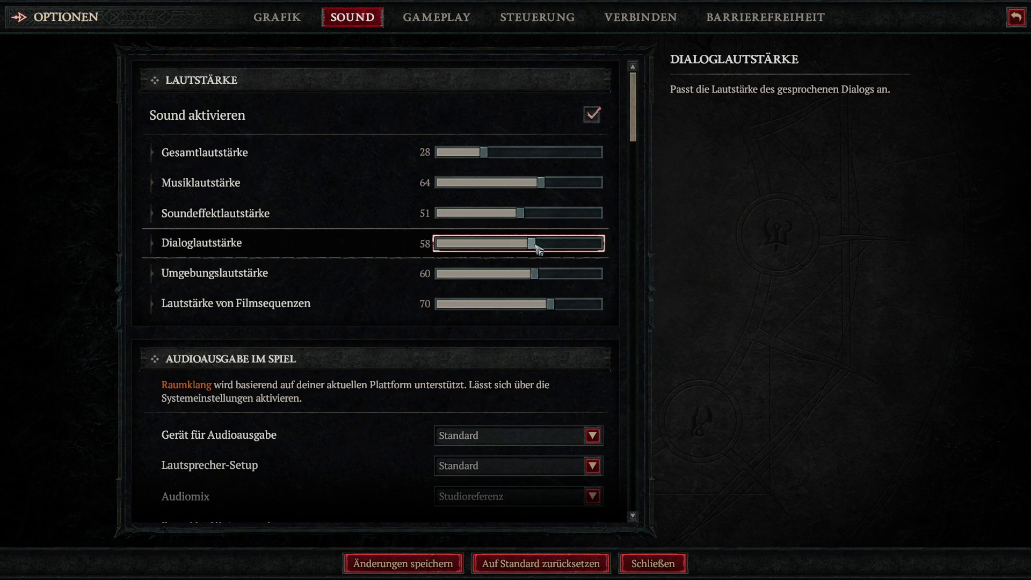
click(402, 563)
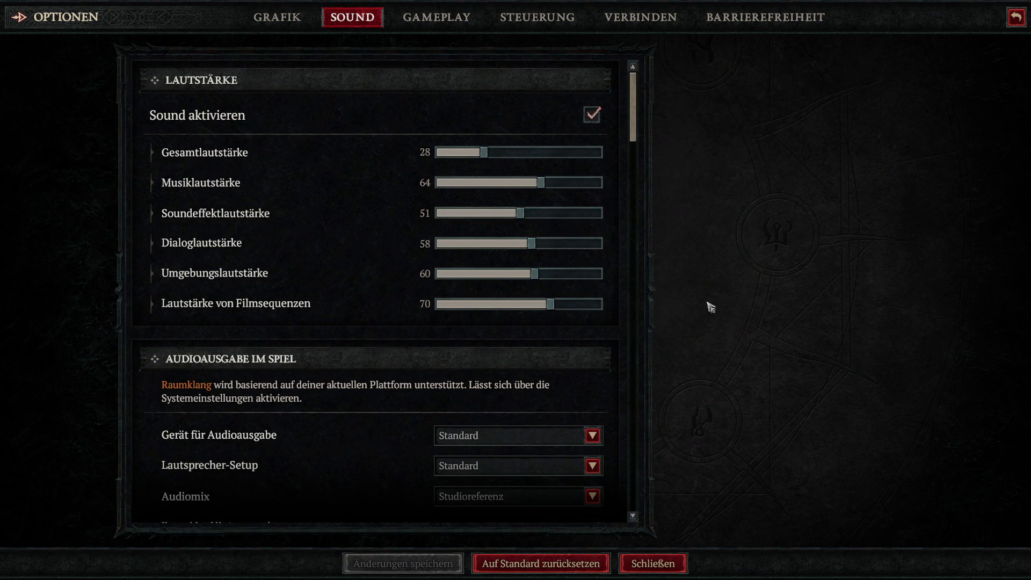
key(Escape)
key(Escape)
click(526, 345)
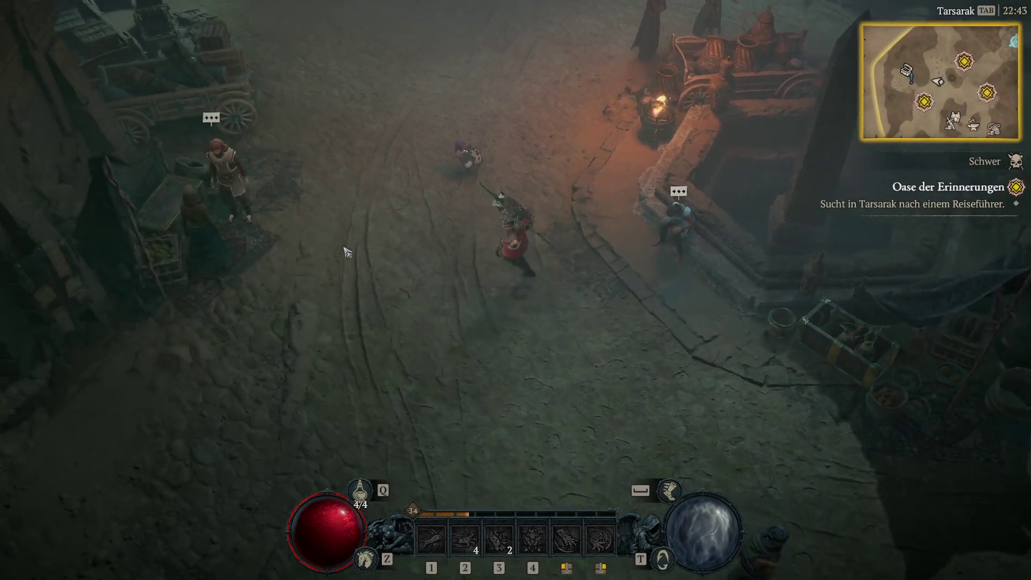
Walk through Tarsarak to Mahjoob near the Gasthaus zum durstigen Wanderer
click(348, 250)
click(490, 276)
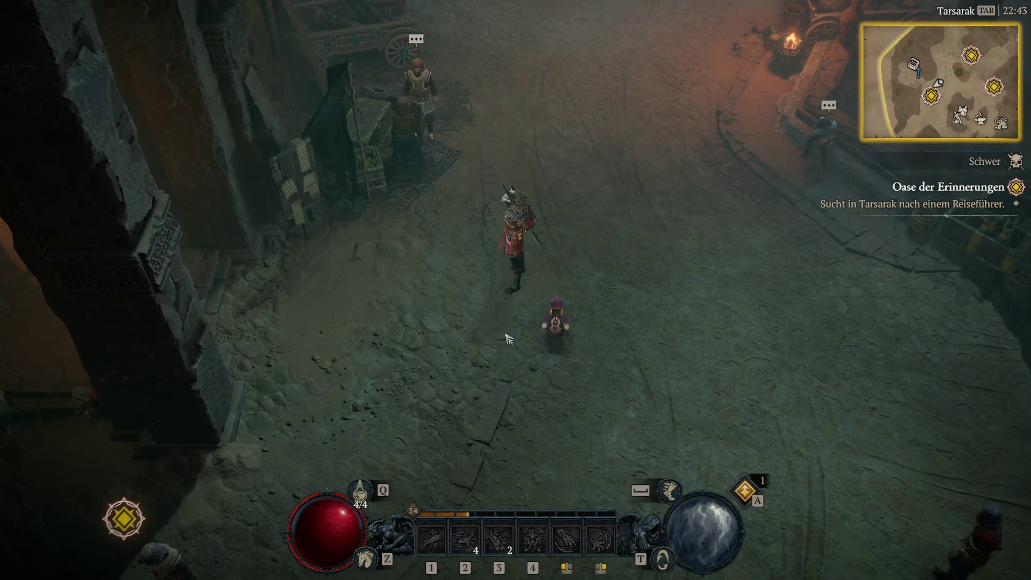
click(473, 325)
click(467, 72)
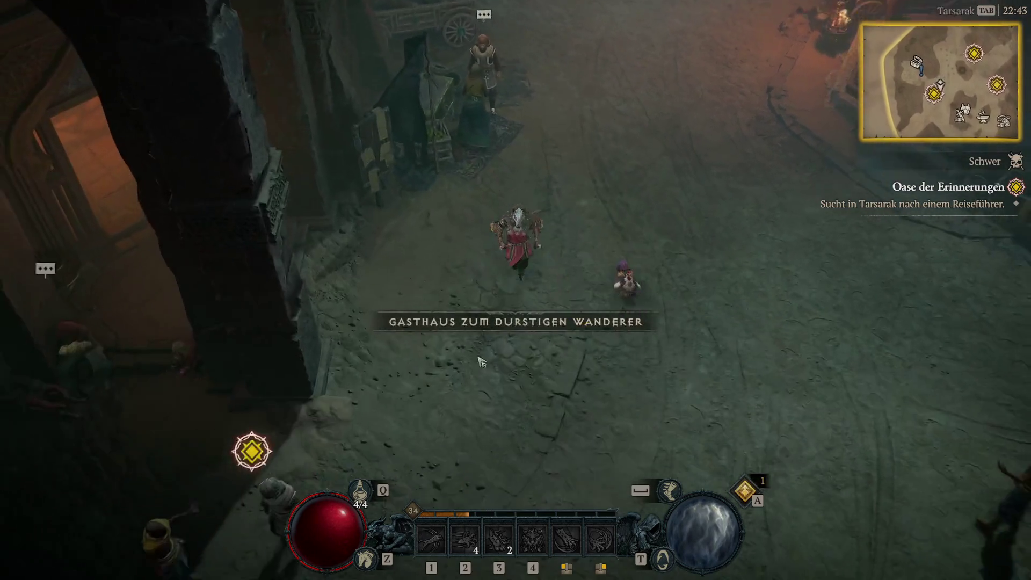
click(507, 316)
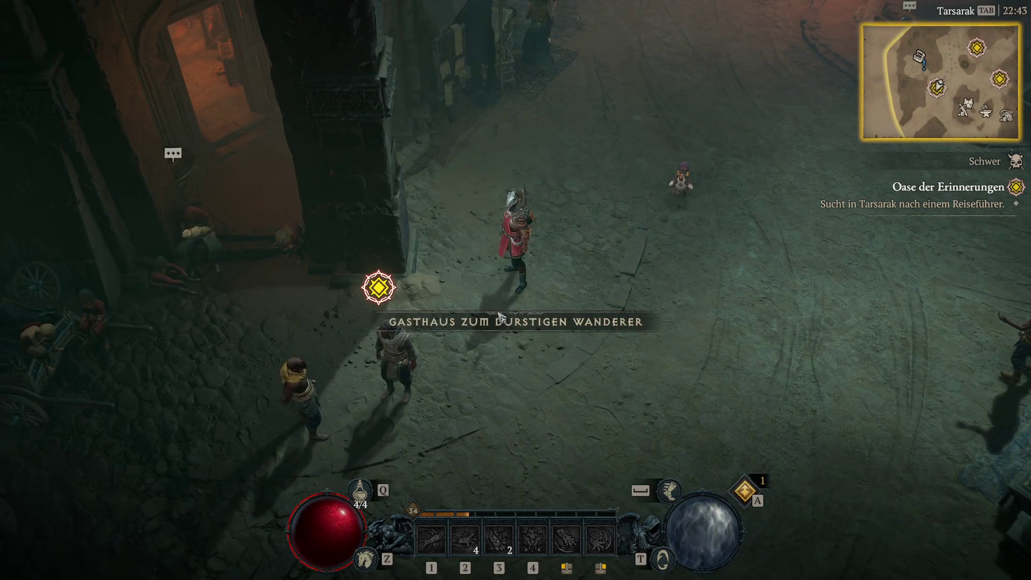
Ask Mahjoob for help crossing the storm under Oase der Erinnerungen, then walk on through the market
click(410, 356)
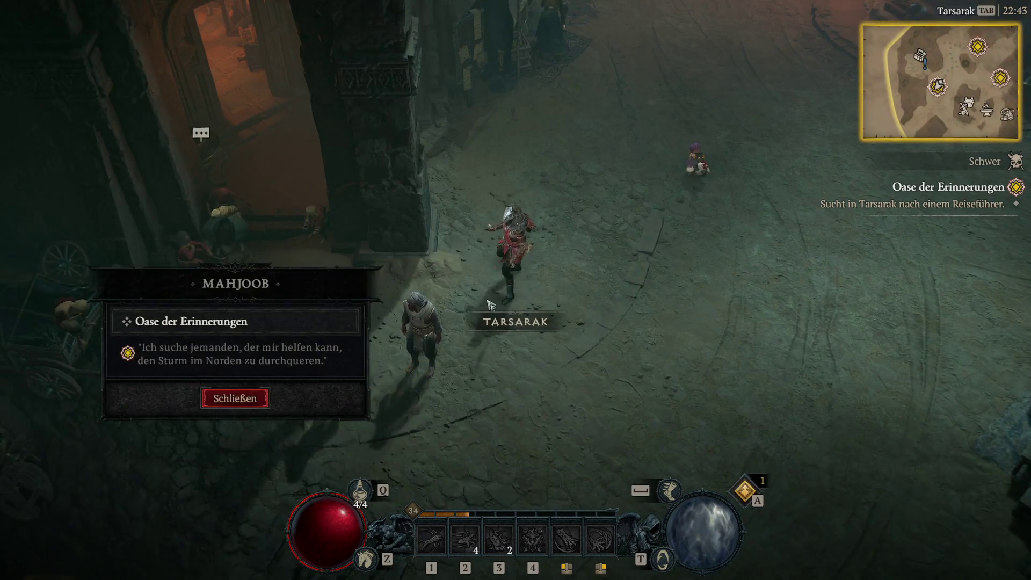
click(201, 361)
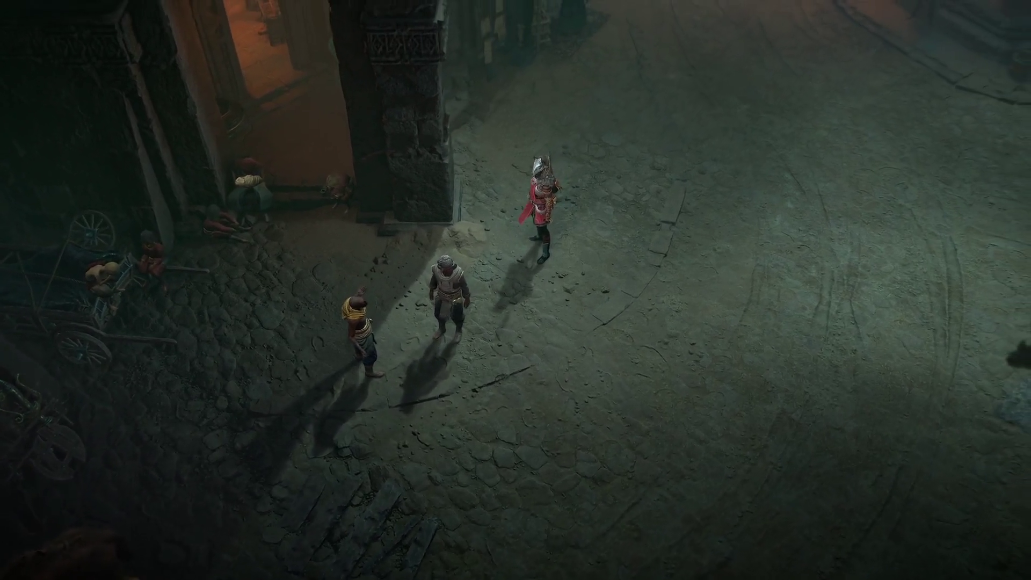
click(687, 277)
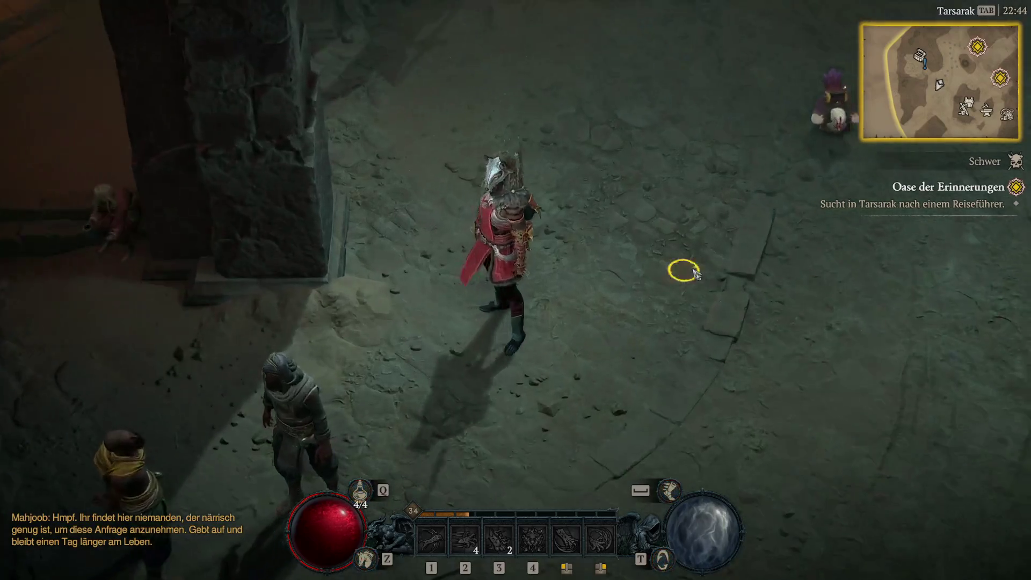
mouse_move(695, 295)
mouse_down()
mouse_move(706, 286)
mouse_move(693, 283)
mouse_move(672, 304)
mouse_move(626, 296)
mouse_move(532, 324)
mouse_move(534, 344)
mouse_move(594, 290)
mouse_move(563, 275)
mouse_up()
Tick Vertikal-Synch in the Grafik options, save the change, and return to play
key(Escape)
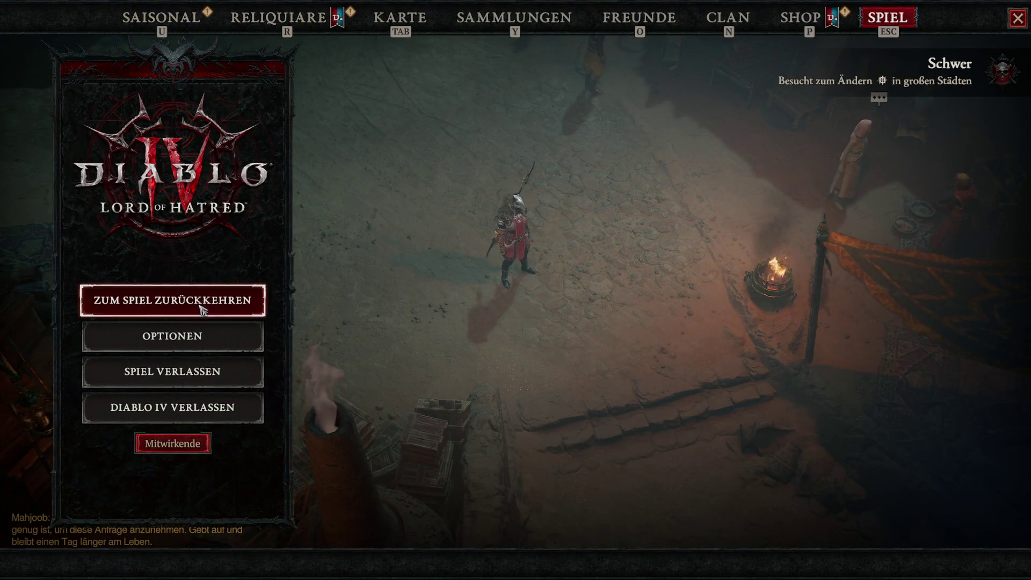
click(191, 338)
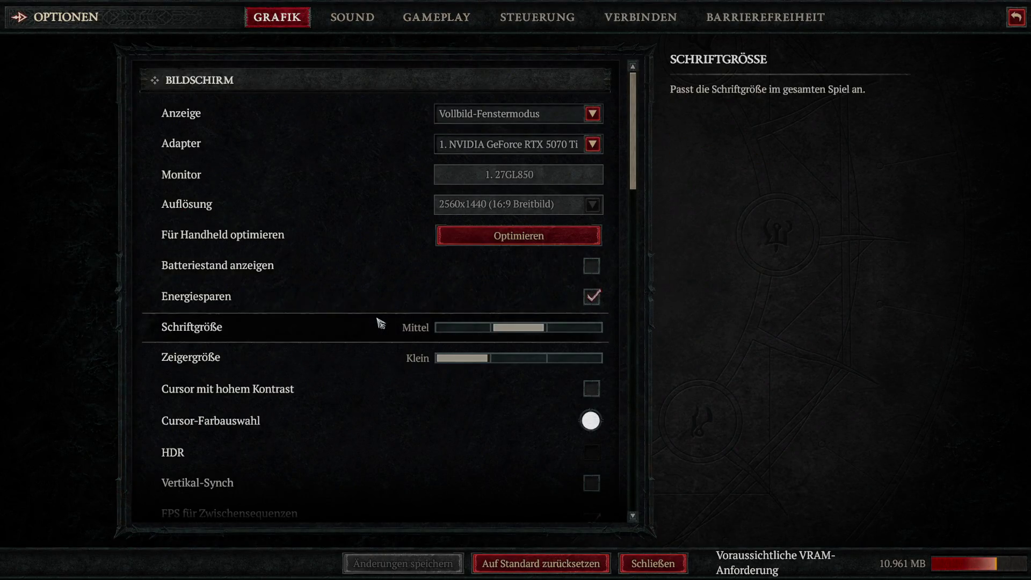
scroll(382, 323, down, 10)
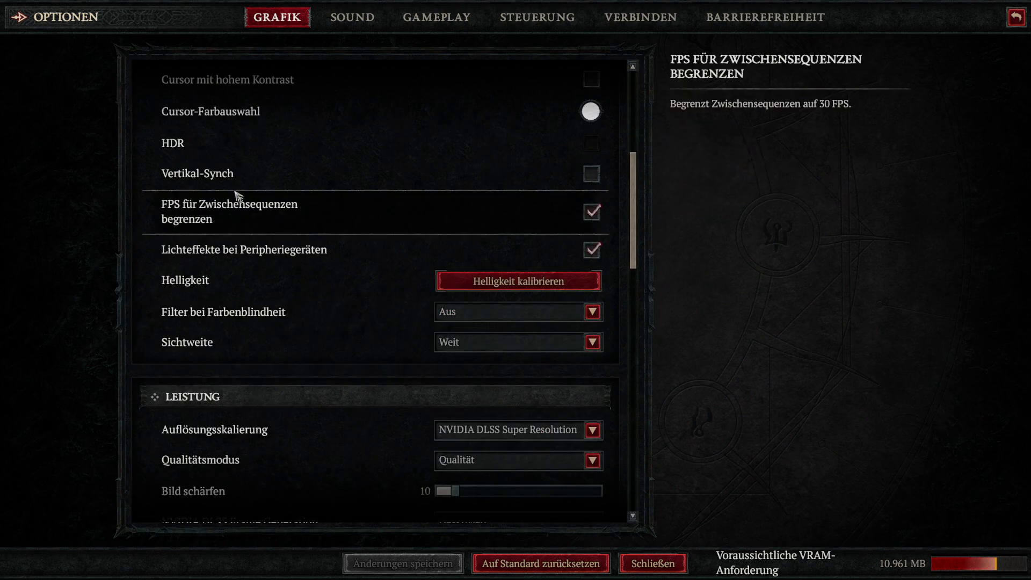
click(592, 173)
scroll(361, 304, down, 4)
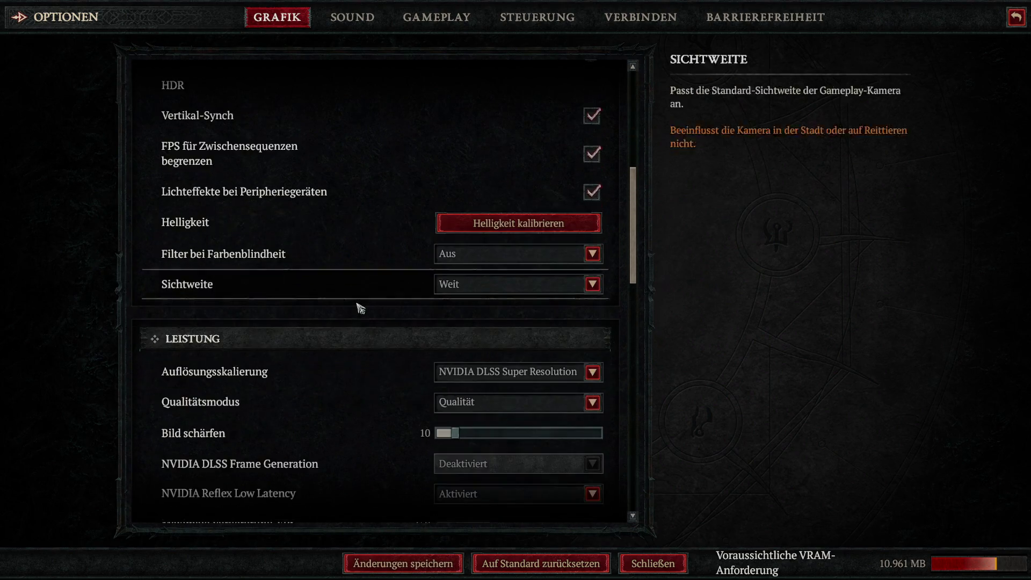
scroll(357, 305, down, 2)
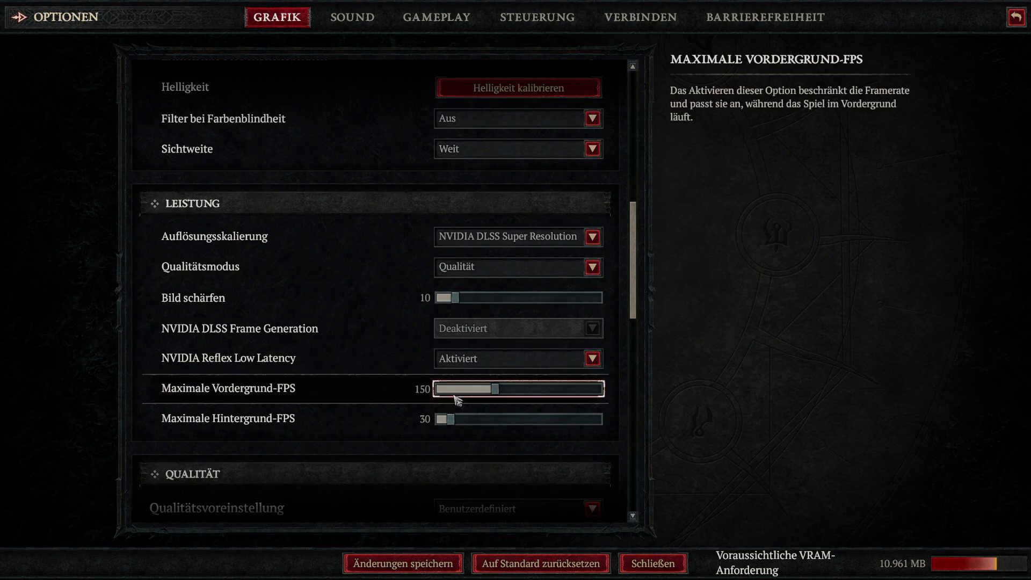
click(403, 564)
key(Escape)
key(Escape)
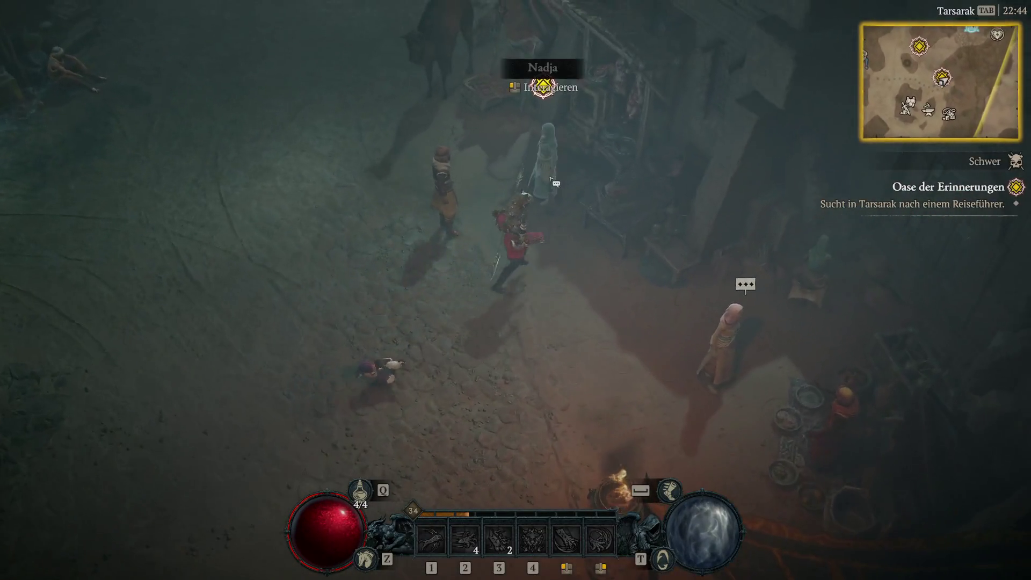
Question Nadja, then walk through the bazaar and ask Abdus about the quest
click(362, 223)
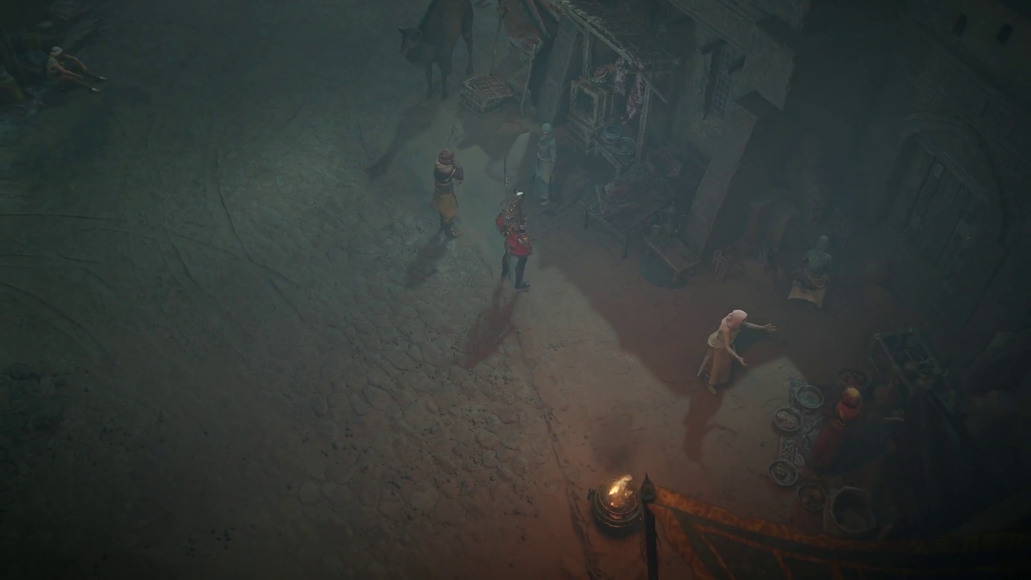
click(371, 135)
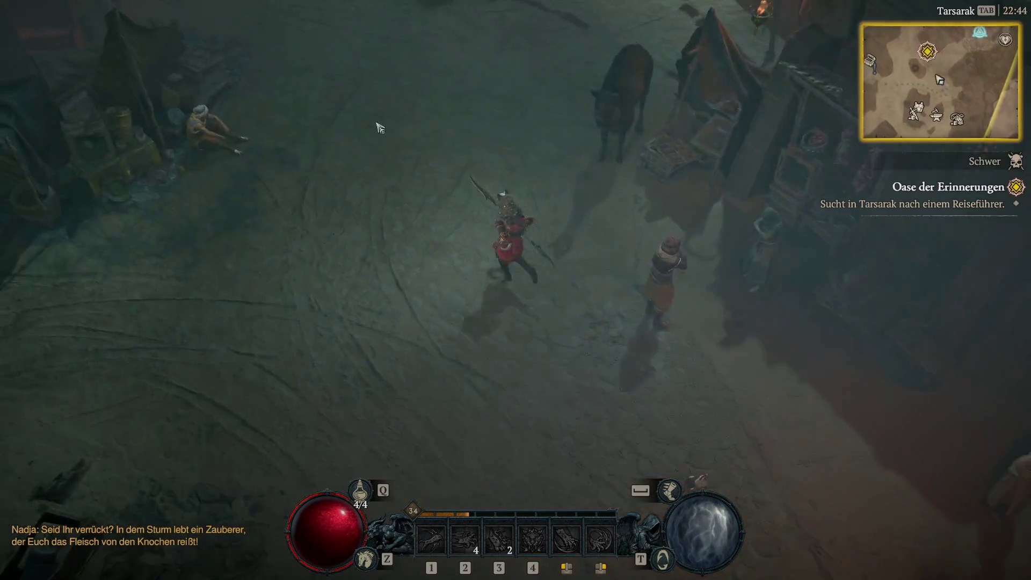
click(451, 164)
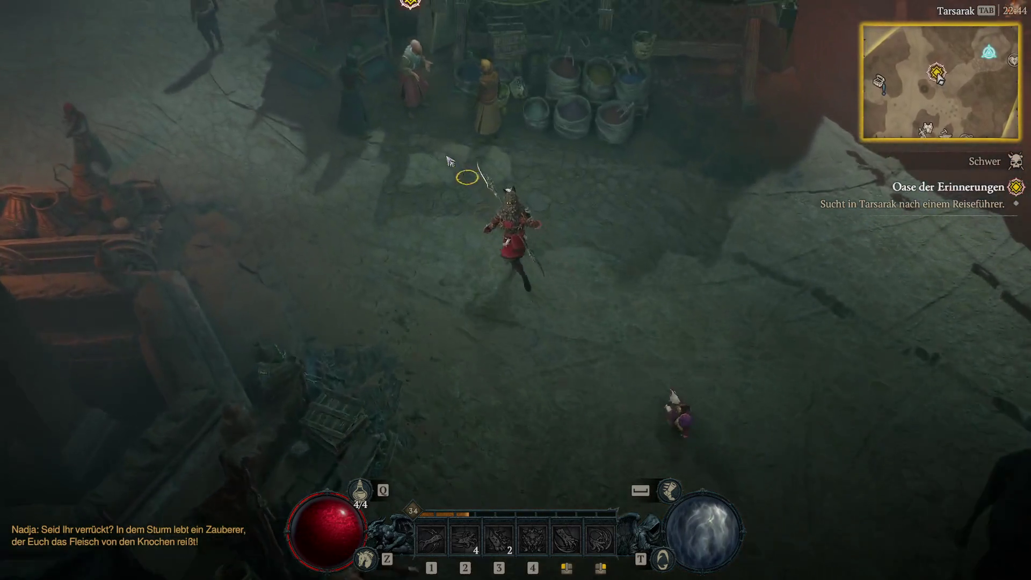
click(529, 147)
click(386, 171)
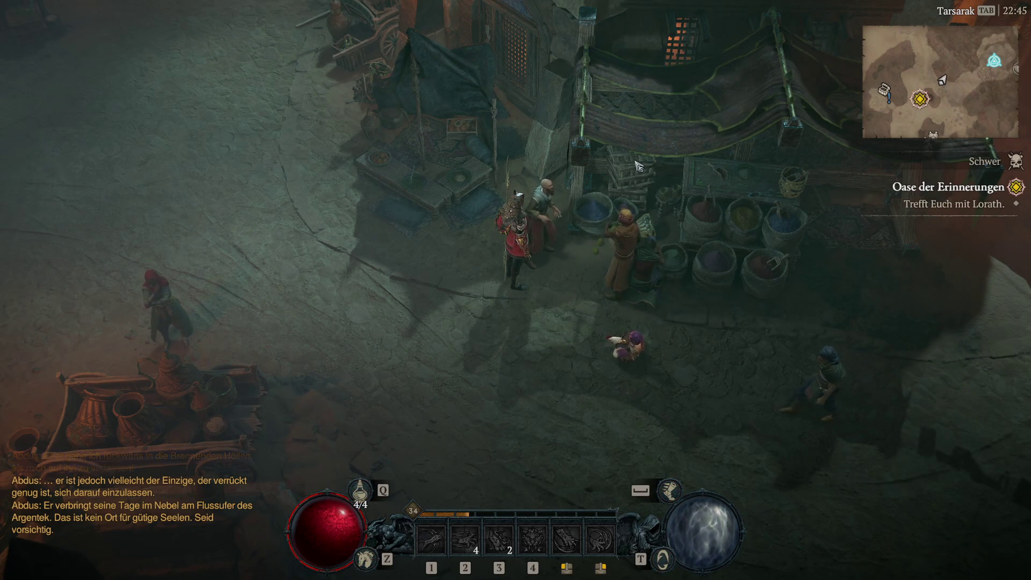
Walk back across the plaza and speak with Lorath about the quest
click(382, 307)
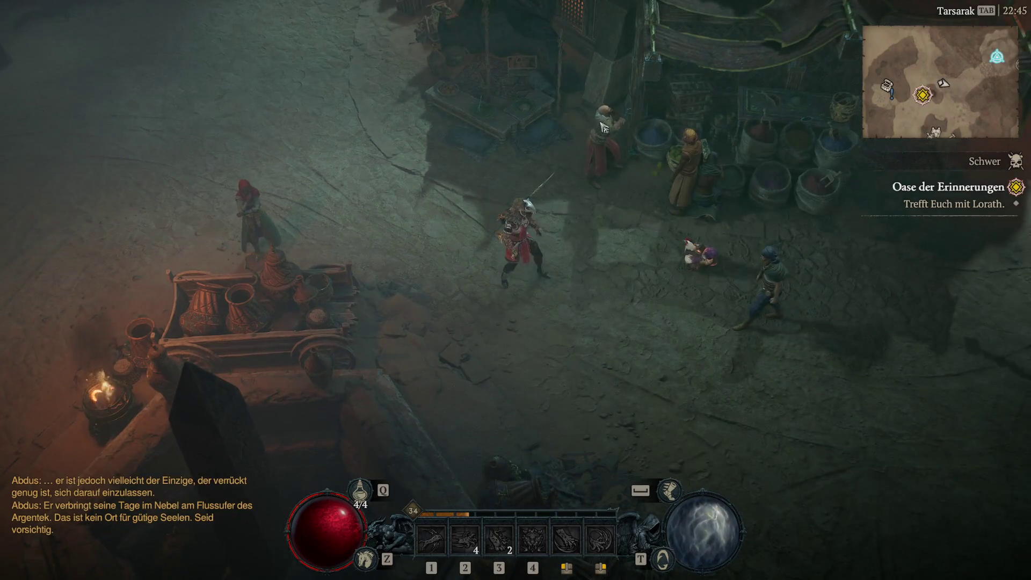
click(548, 249)
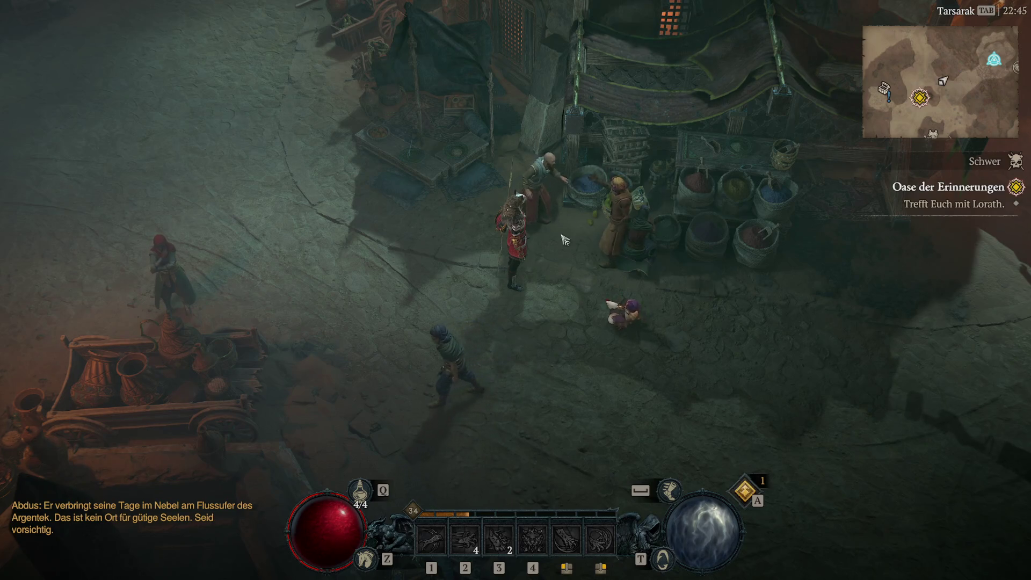
click(547, 259)
click(247, 350)
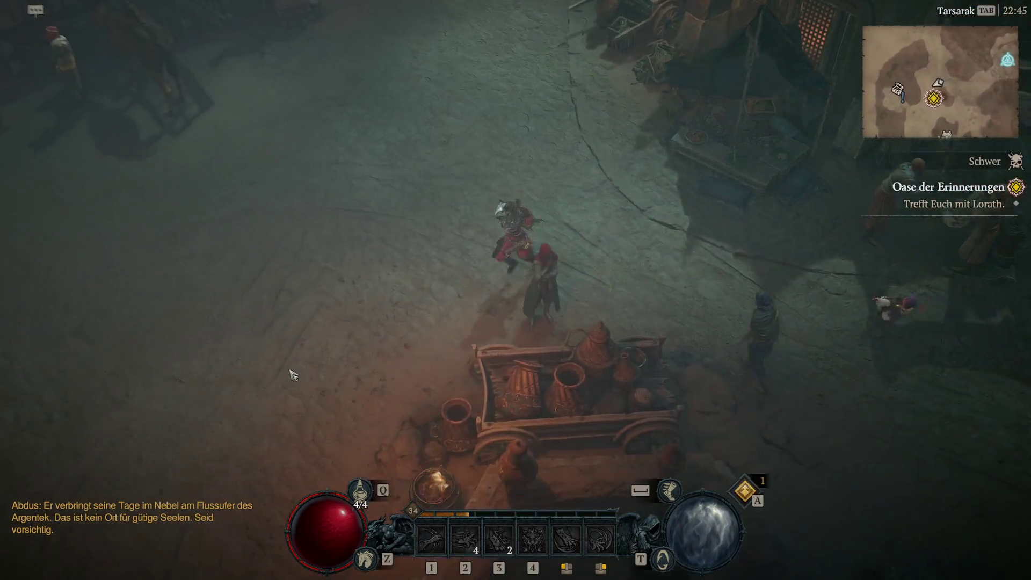
click(595, 325)
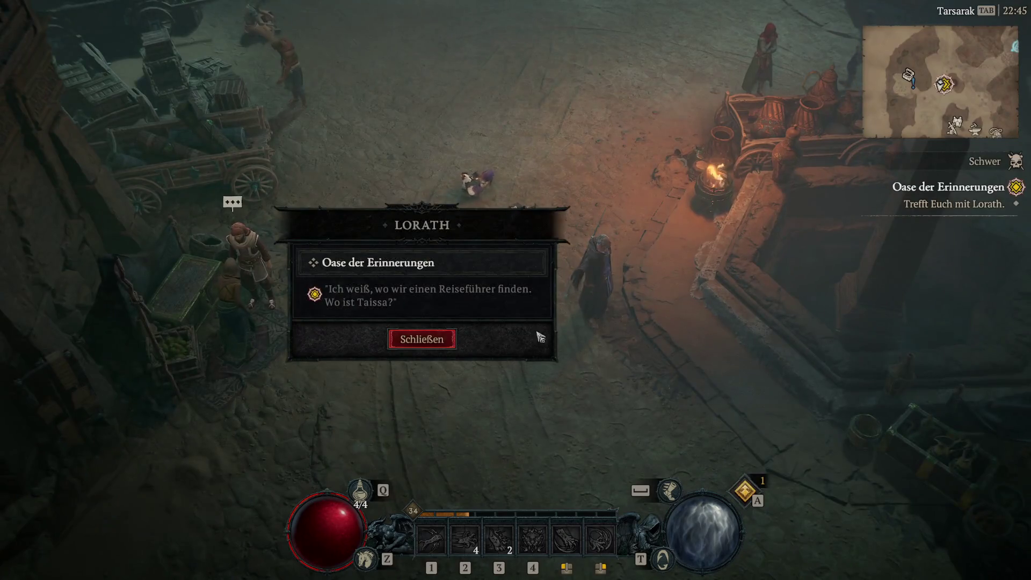
Pick the Oase der Erinnerungen topic with Lorath, then head south out of Tarsarak on horseback
click(441, 307)
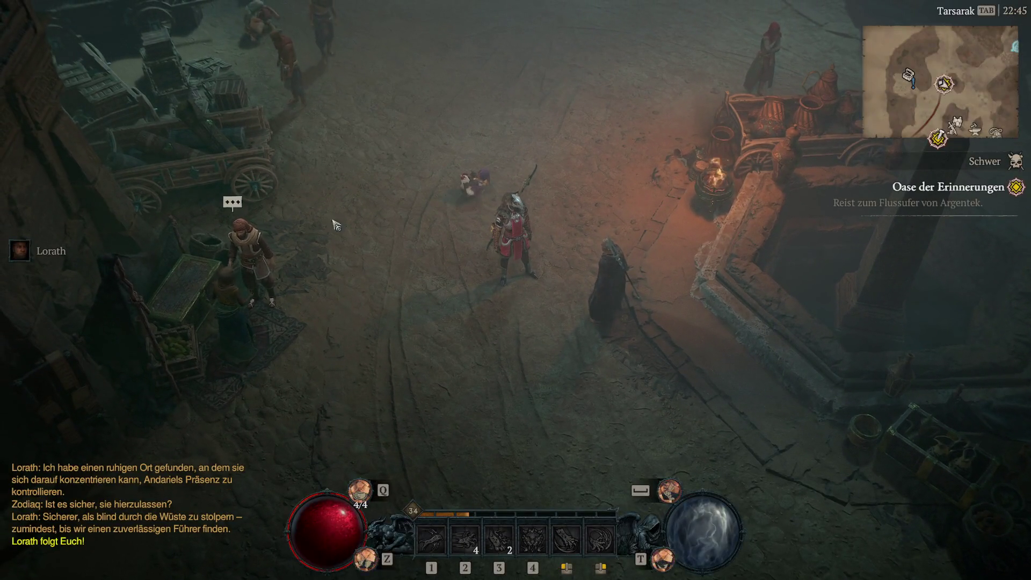
mouse_move(456, 336)
mouse_down()
mouse_move(507, 329)
mouse_move(518, 239)
mouse_move(479, 365)
mouse_move(518, 357)
mouse_move(417, 354)
mouse_move(436, 370)
mouse_move(388, 322)
mouse_move(453, 334)
mouse_move(413, 374)
mouse_move(408, 410)
mouse_up()
key(z)
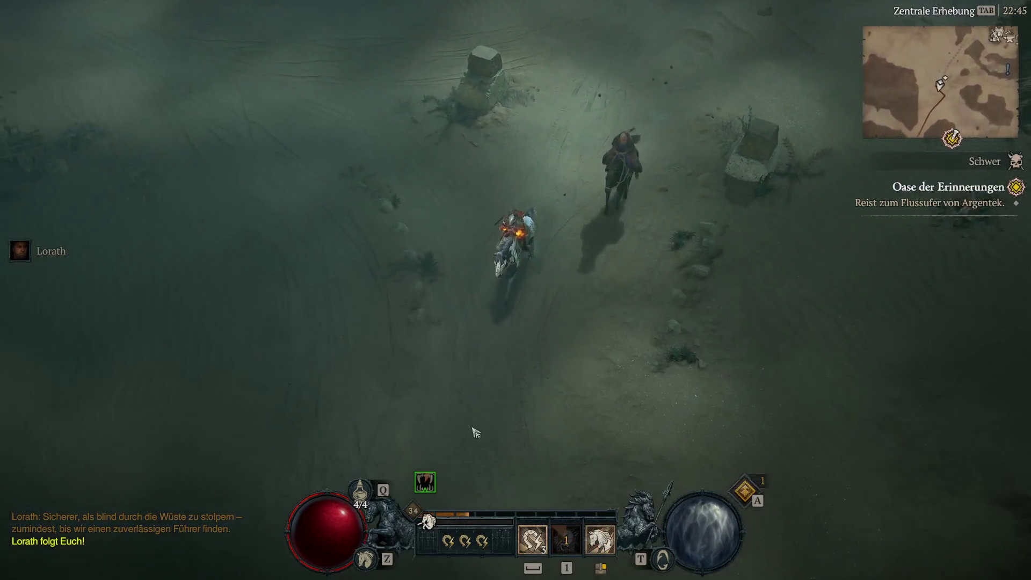
Ride south into Rostige Sande and fight off the Wüstenraubvogel
drag(475, 433, 476, 433)
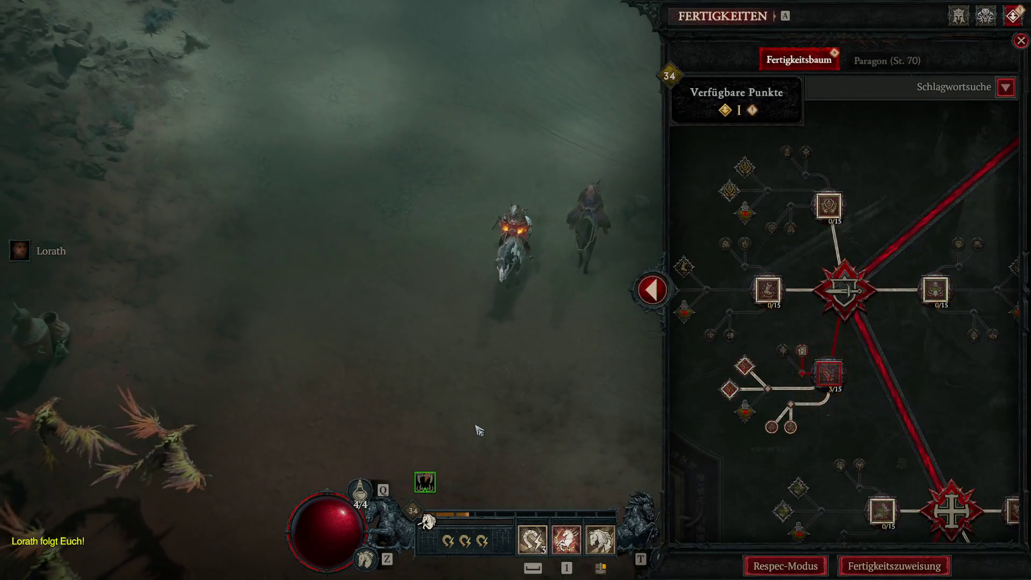
key(a)
mouse_move(569, 329)
mouse_down()
mouse_move(393, 355)
mouse_move(433, 402)
mouse_move(489, 402)
mouse_move(473, 293)
mouse_move(362, 364)
mouse_move(483, 215)
mouse_move(733, 103)
mouse_move(618, 139)
mouse_move(538, 150)
mouse_move(542, 269)
mouse_move(544, 252)
mouse_up()
mouse_move(446, 224)
mouse_down()
mouse_move(482, 392)
mouse_move(473, 398)
mouse_up()
key(space)
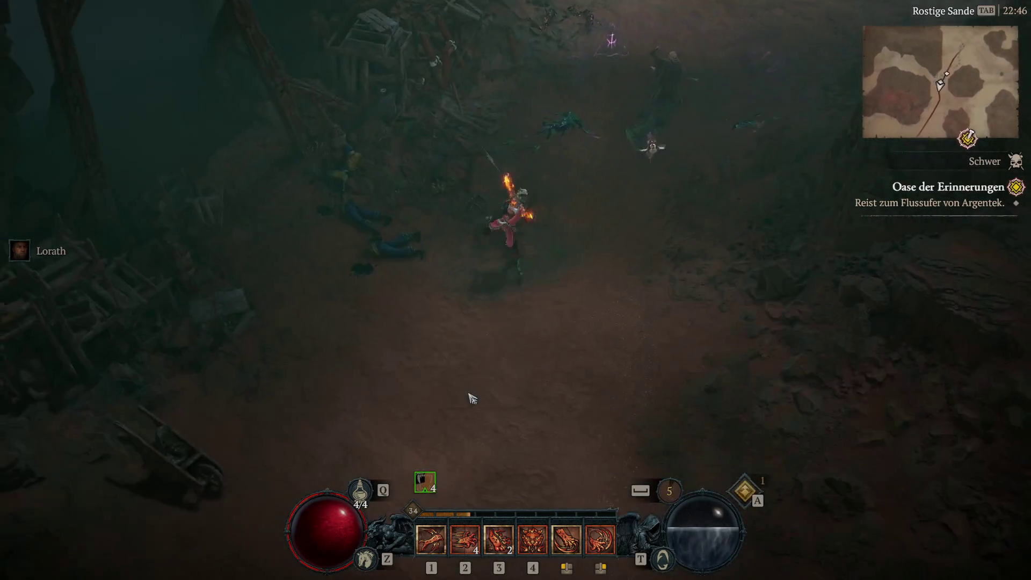
Remount and browse the skill tree, which shows 1 unspent point, before facing the bandits
key(s)
key(s)
key(z)
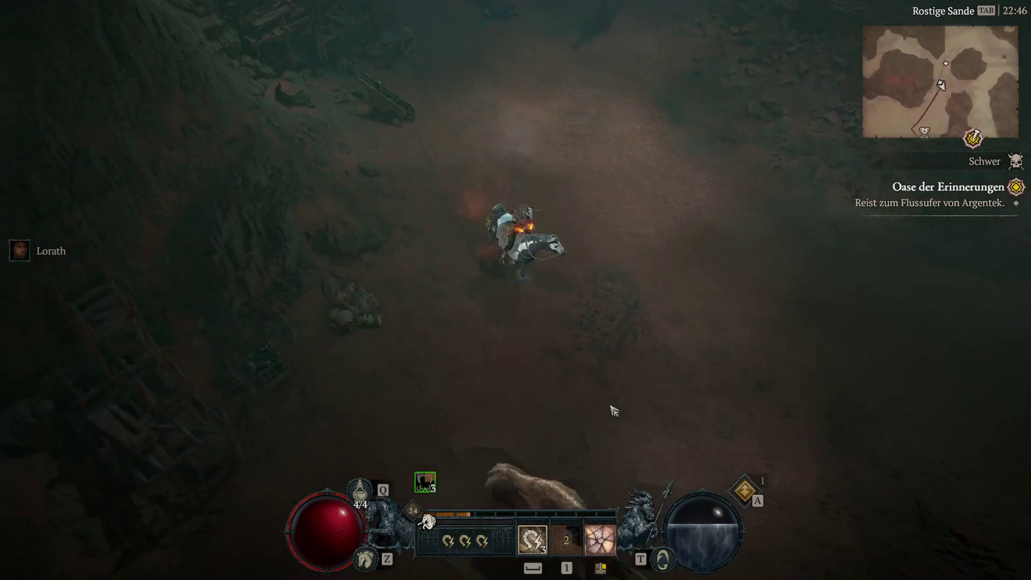
key(s)
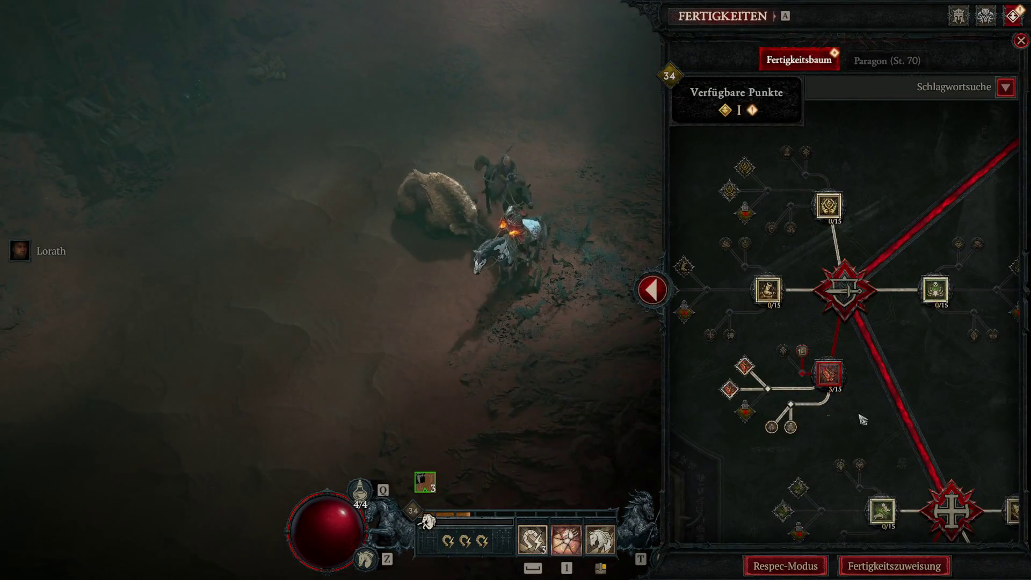
scroll(869, 421, up, 2)
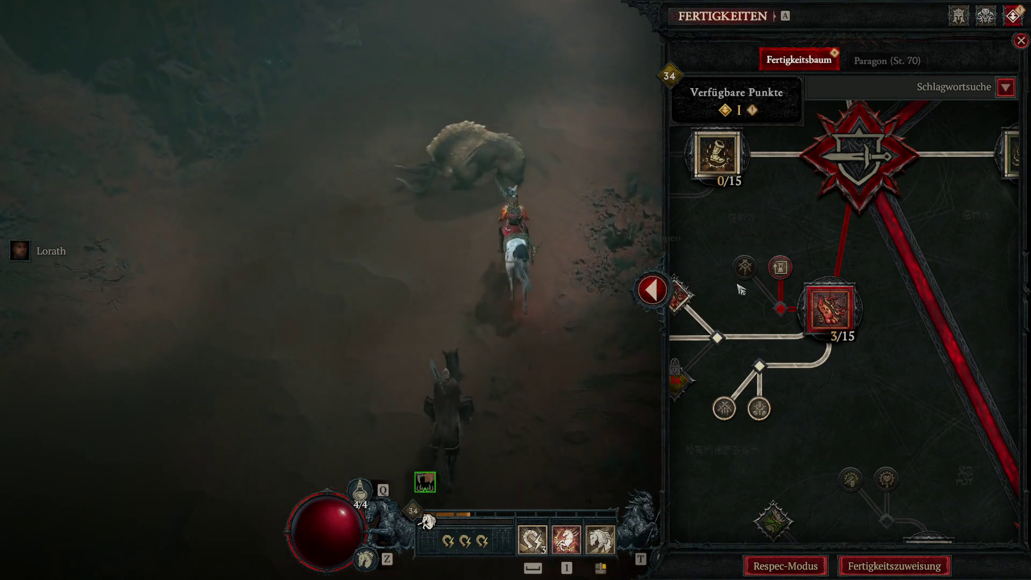
scroll(766, 250, down, 2)
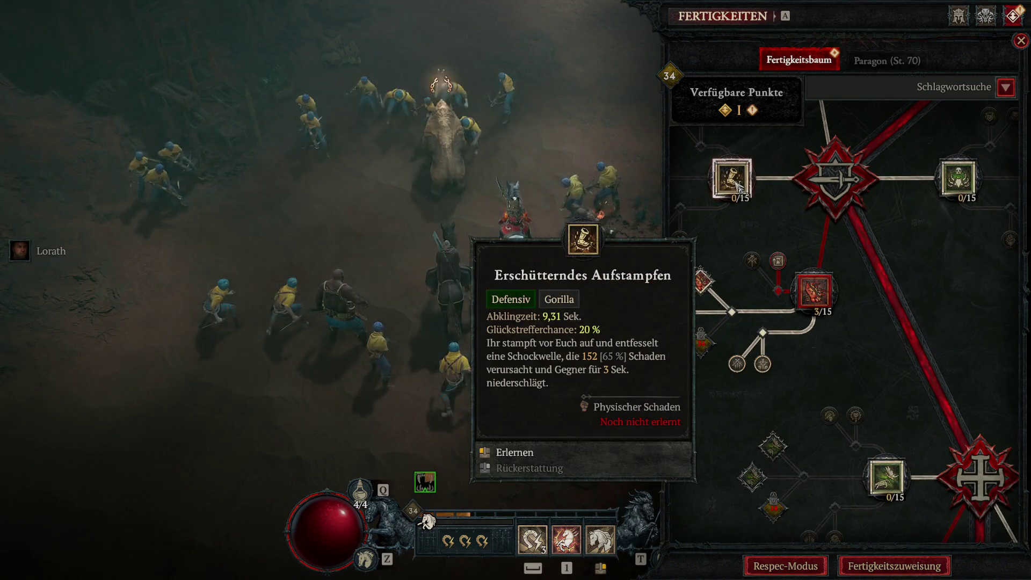
scroll(778, 303, down, 2)
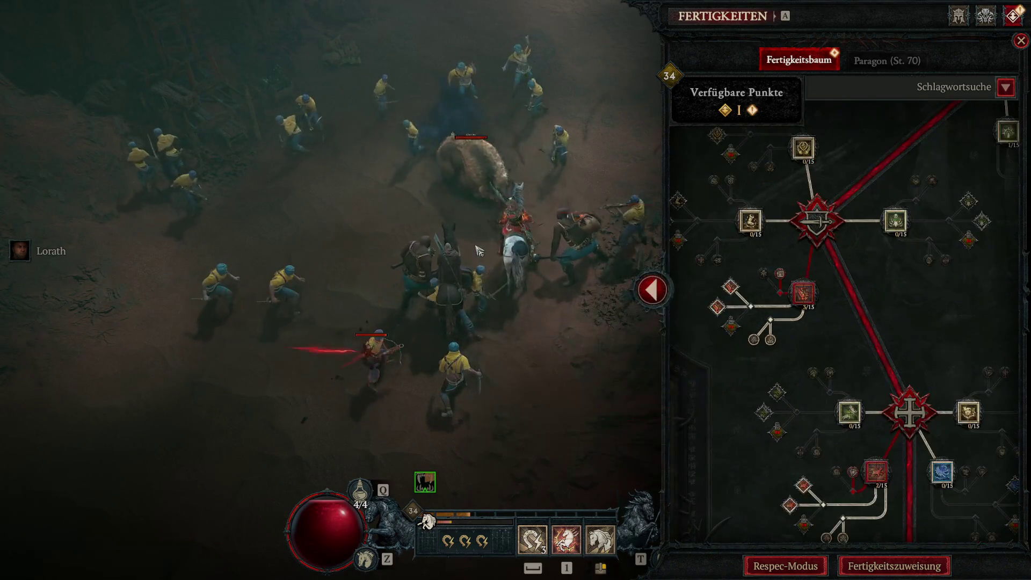
key(z)
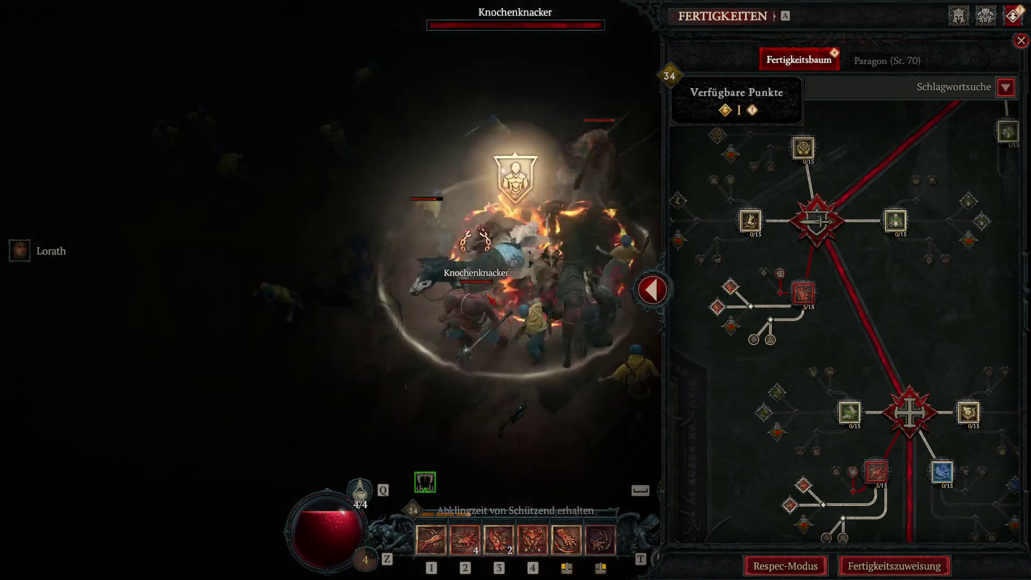
Fight the bandits with skills 1 and 2, a healing potion and an evade
click(515, 341)
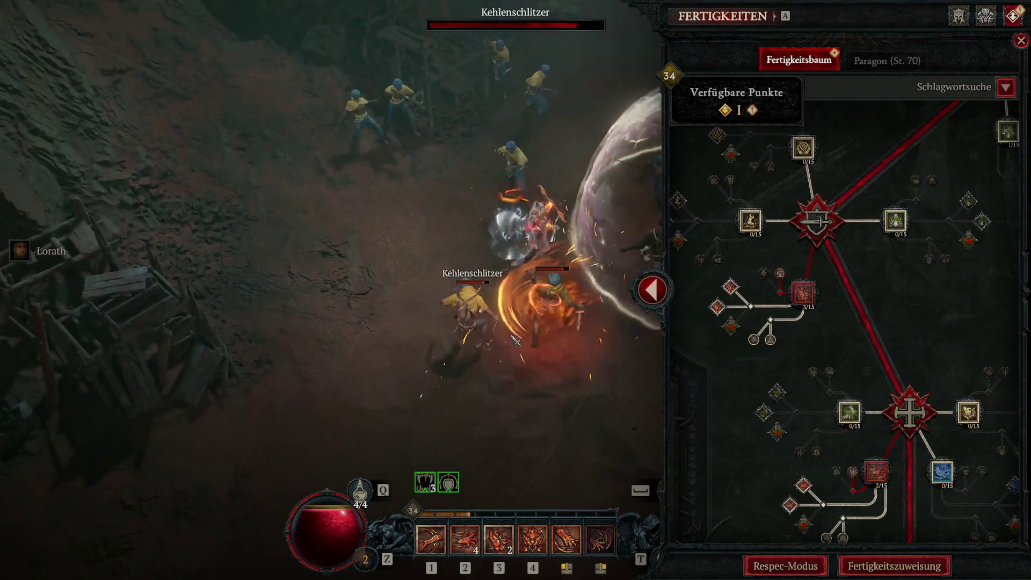
click(515, 340)
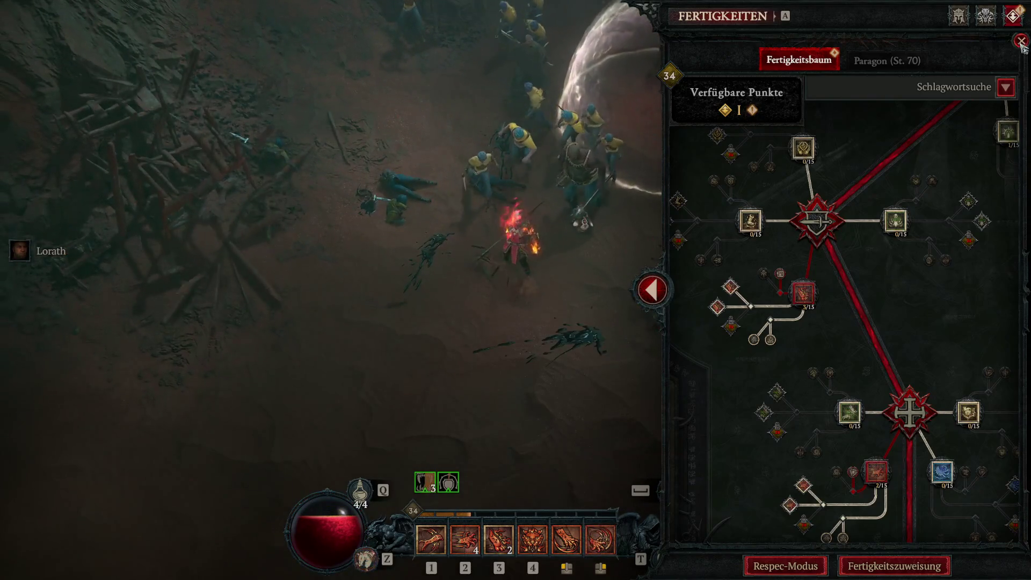
click(1021, 42)
key(1)
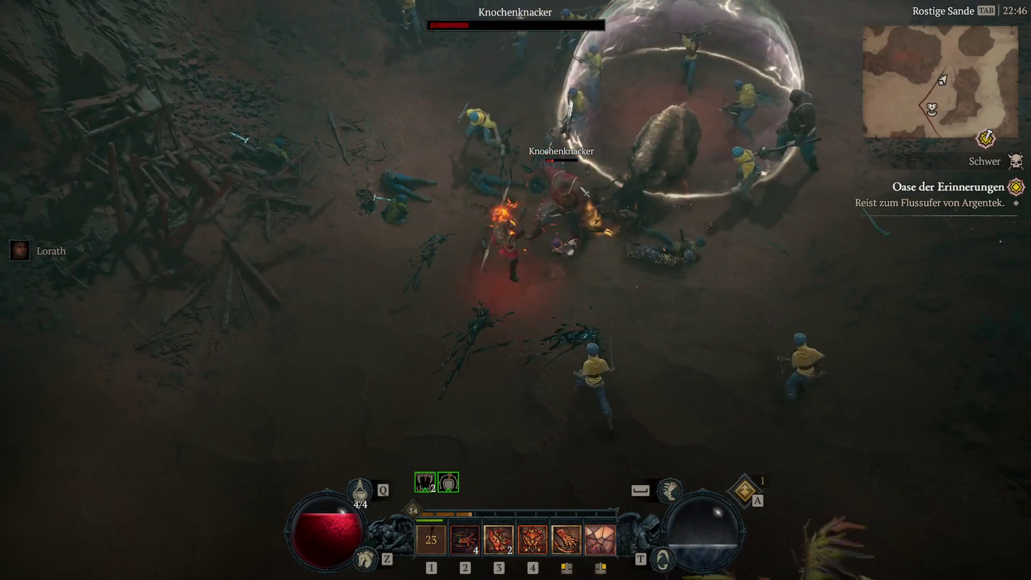
click(693, 80)
key(2)
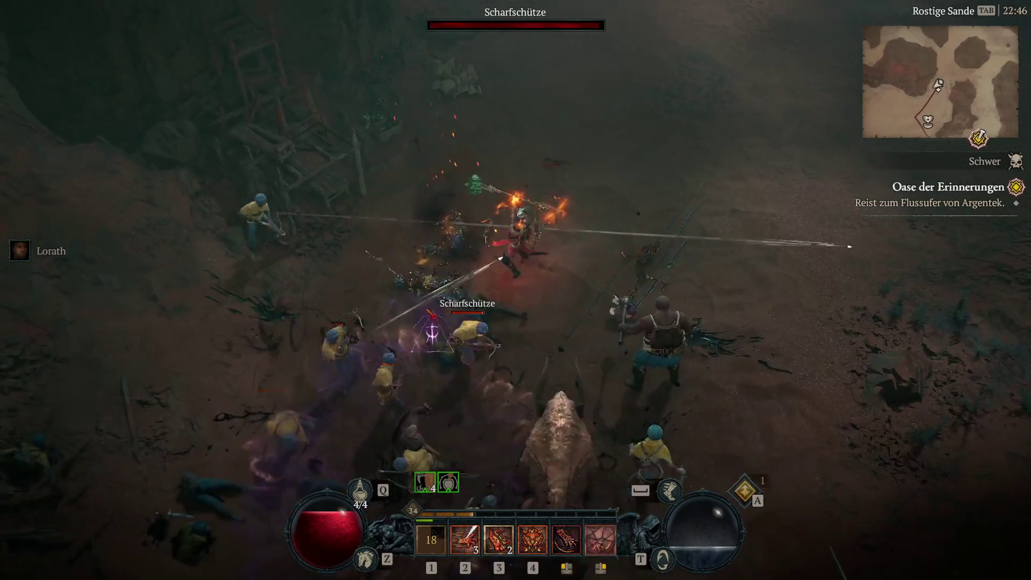
key(q)
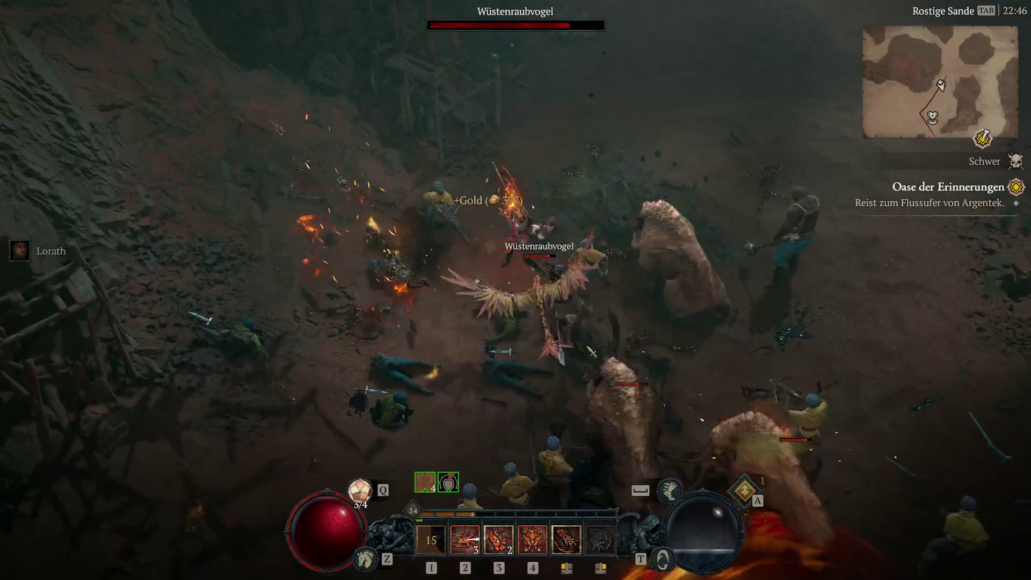
key(space)
key(2)
key(2)
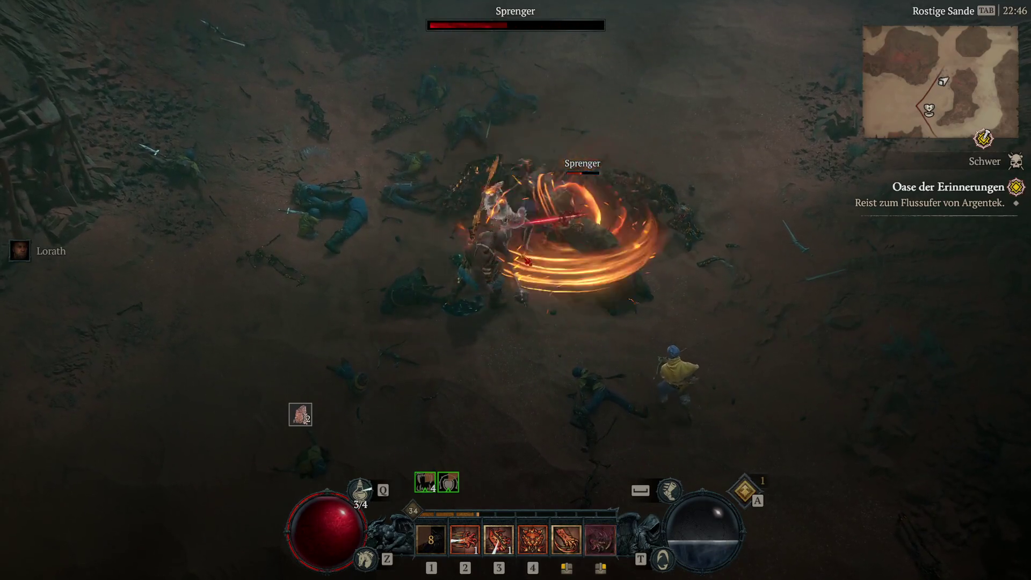
Kill the Sprenger, then charge the remaining bandits and chase the Schurke
click(488, 288)
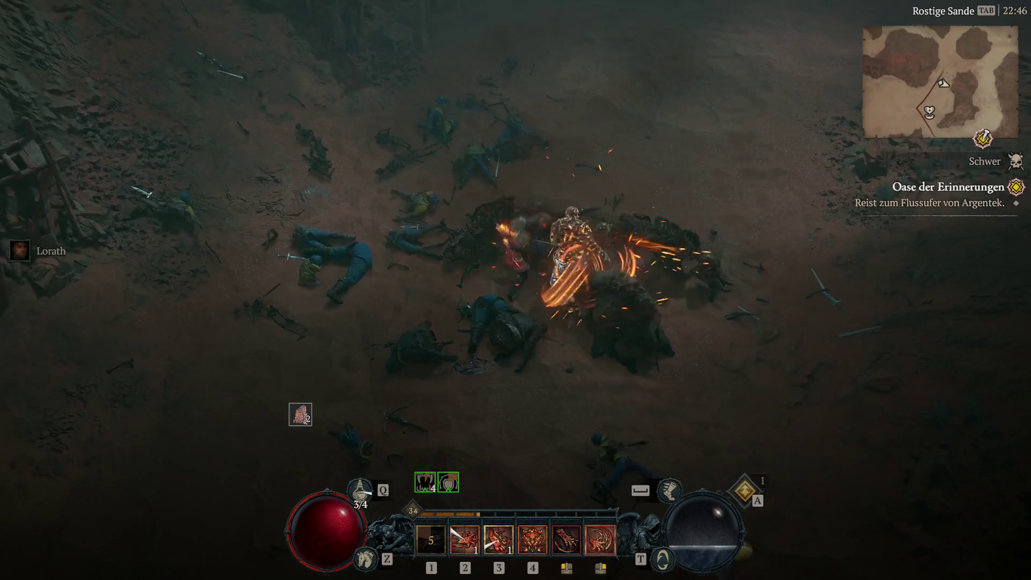
click(564, 350)
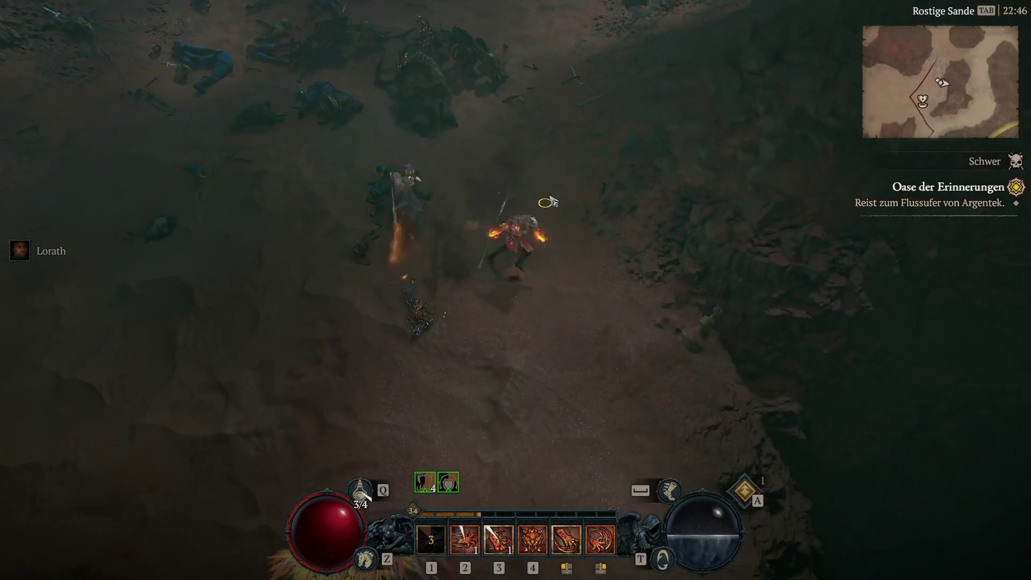
click(549, 202)
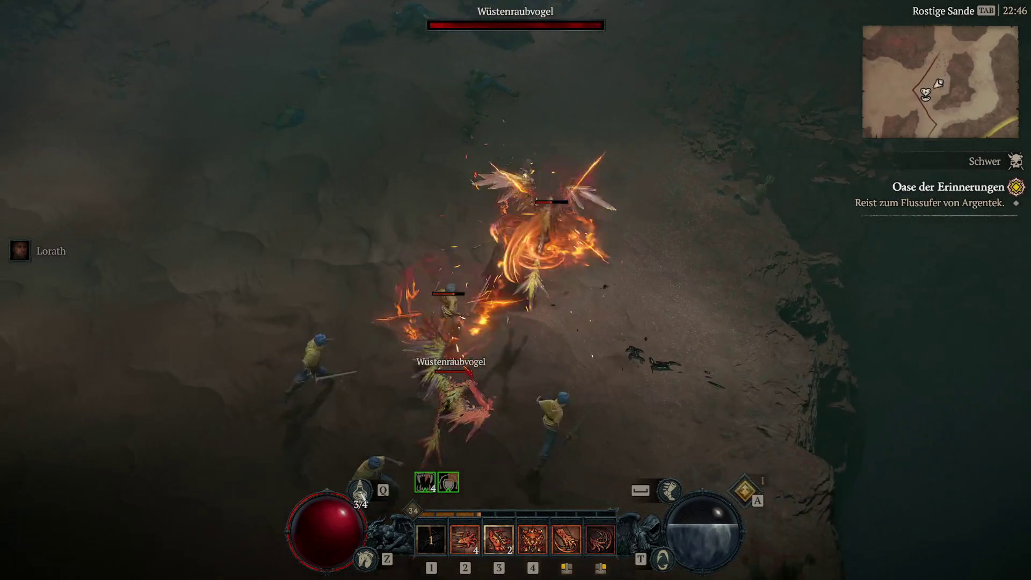
key(3)
click(564, 138)
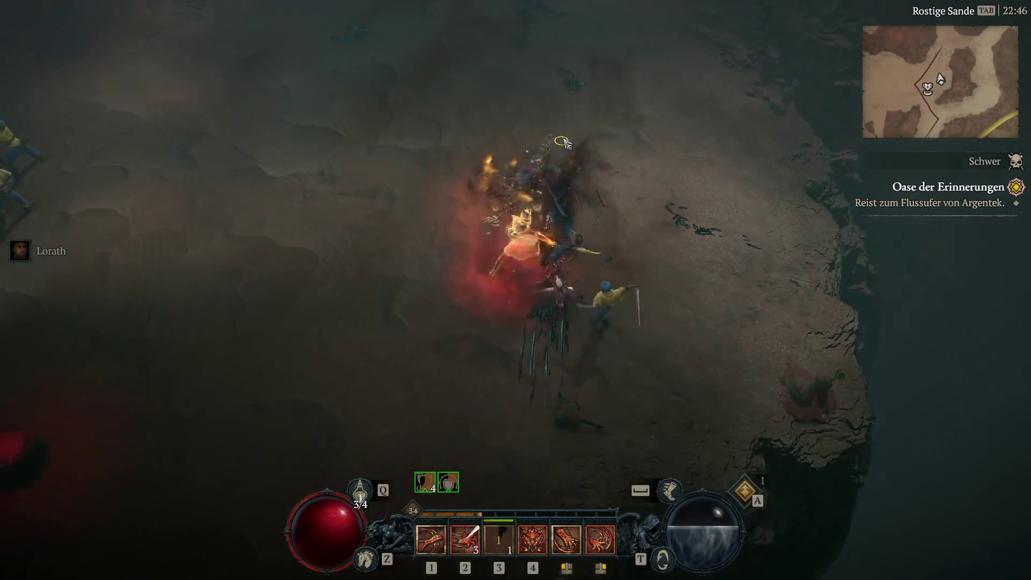
click(564, 141)
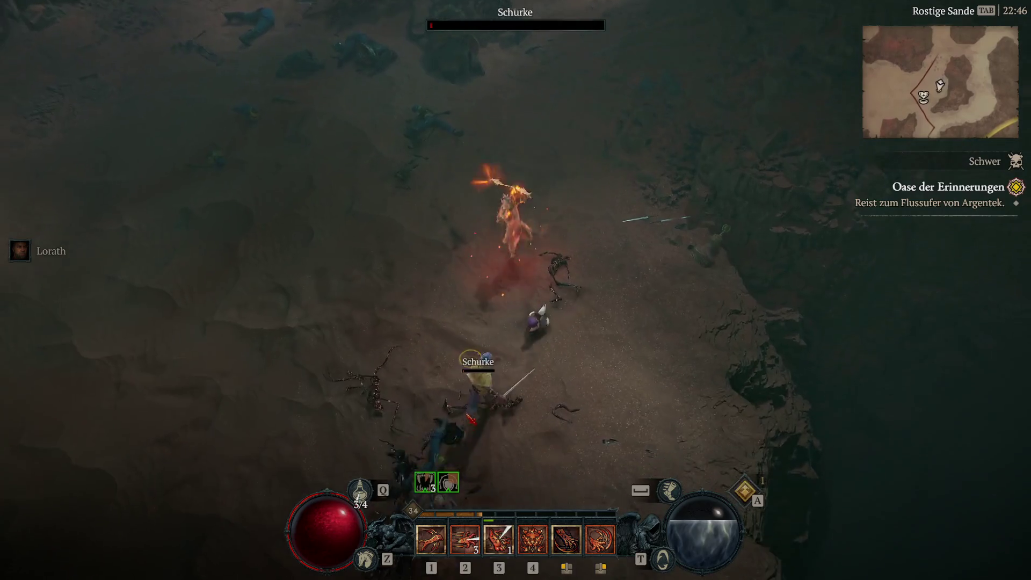
Spend the last skill point on a Harke upgrade in the full-screen skill tree, then resume play
key(a)
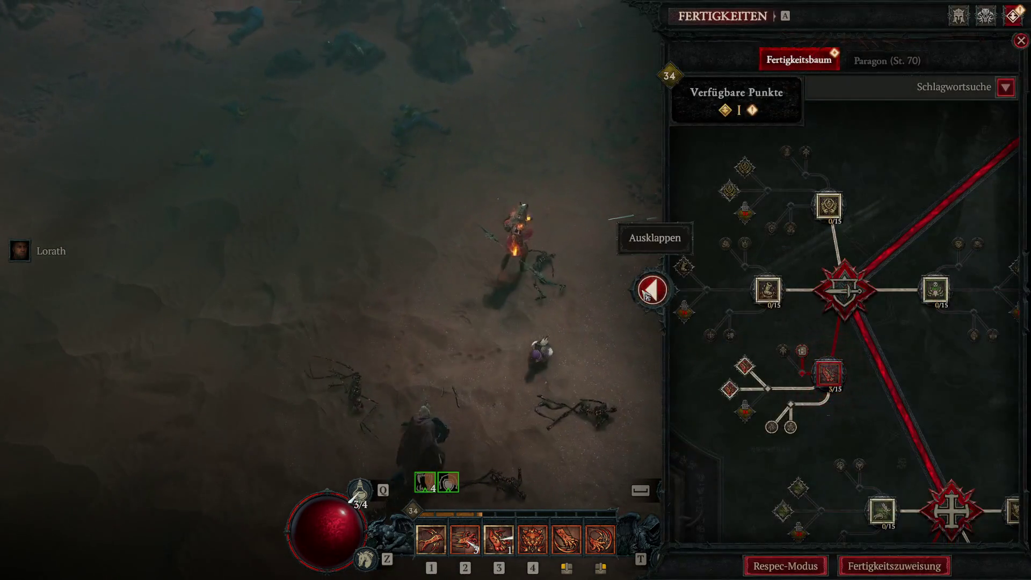
click(660, 297)
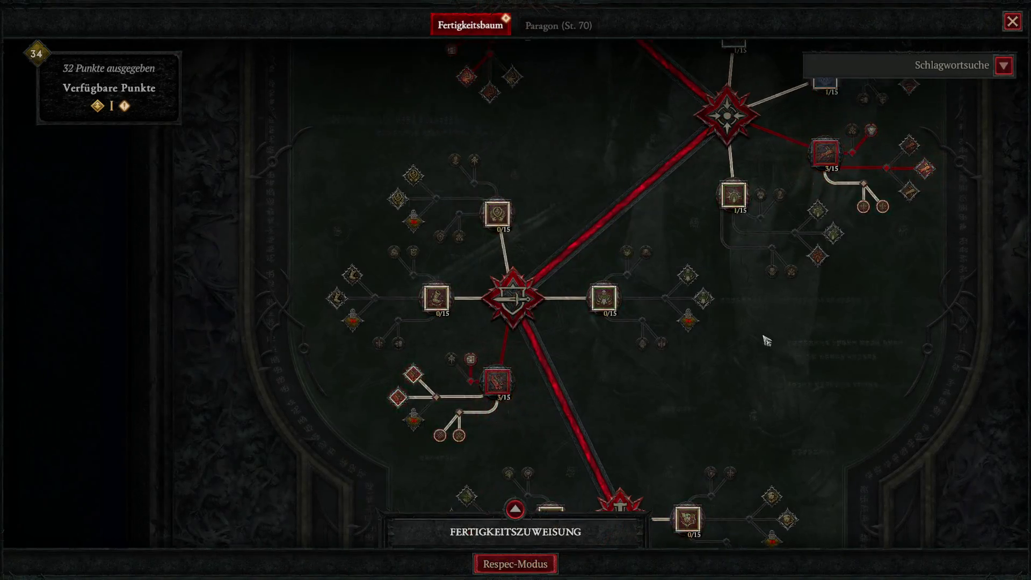
scroll(587, 247, up, 5)
scroll(453, 274, up, 4)
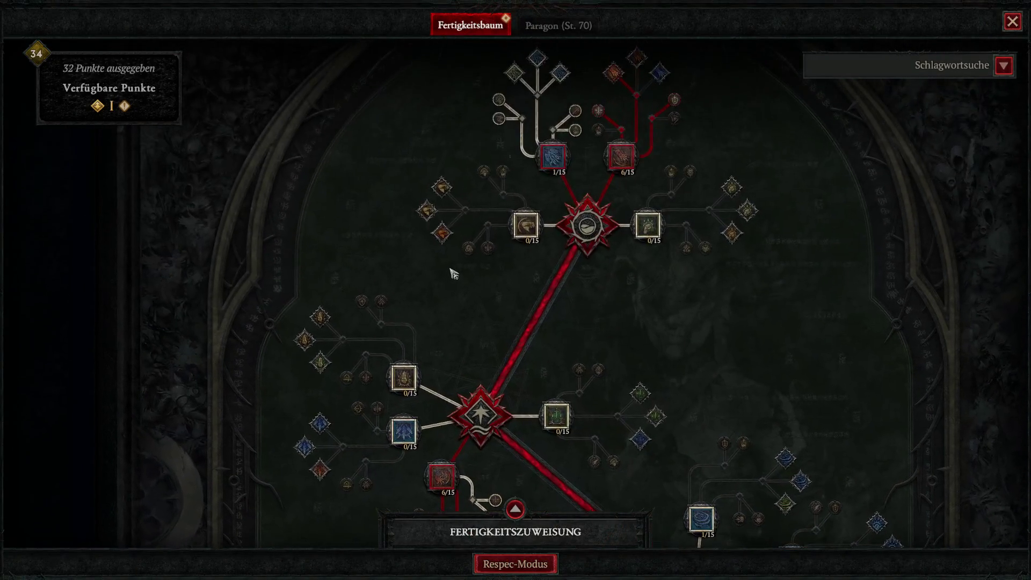
scroll(610, 177, up, 1)
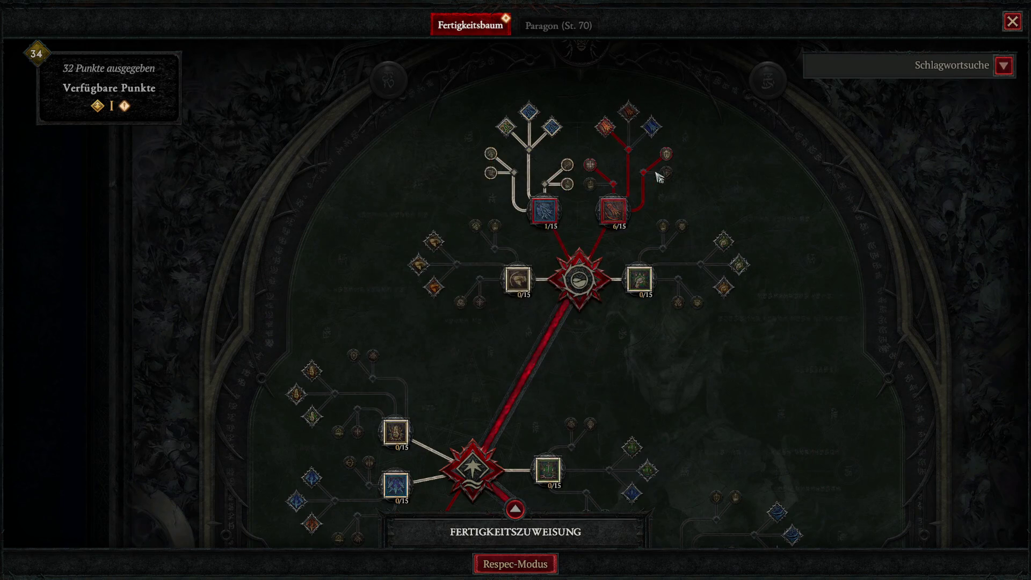
scroll(669, 145, down, 5)
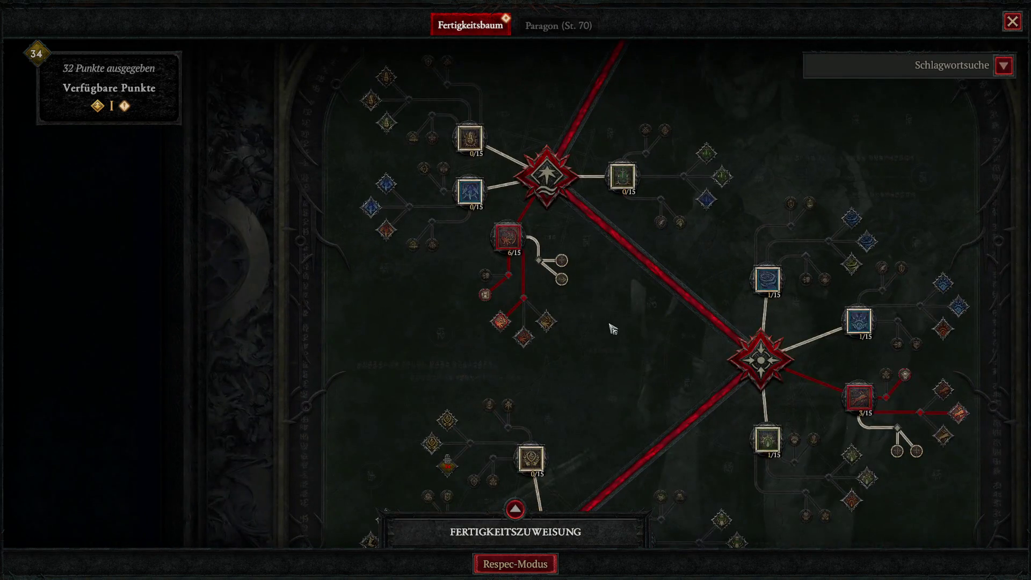
mouse_move(565, 263)
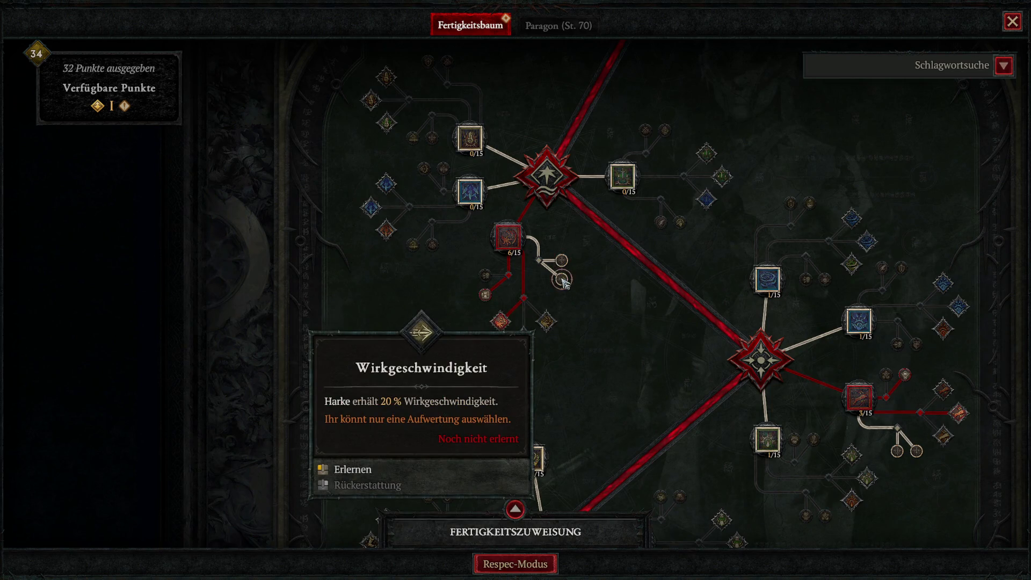
click(562, 261)
scroll(591, 333, down, 1)
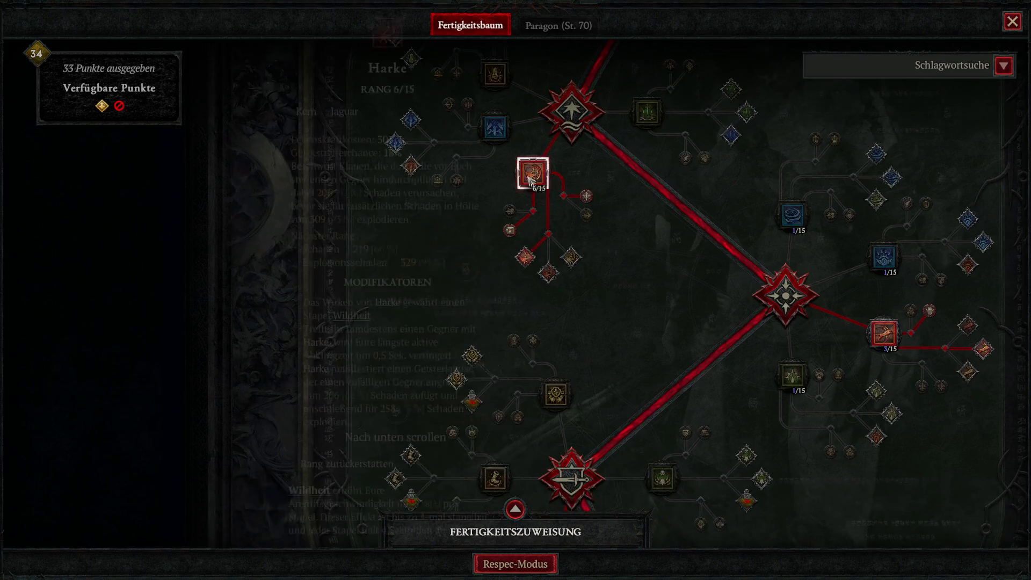
key(Escape)
mouse_move(475, 350)
mouse_down()
mouse_move(451, 336)
mouse_move(391, 373)
mouse_move(136, 428)
mouse_move(188, 392)
mouse_move(138, 281)
mouse_move(123, 298)
mouse_move(374, 264)
mouse_up()
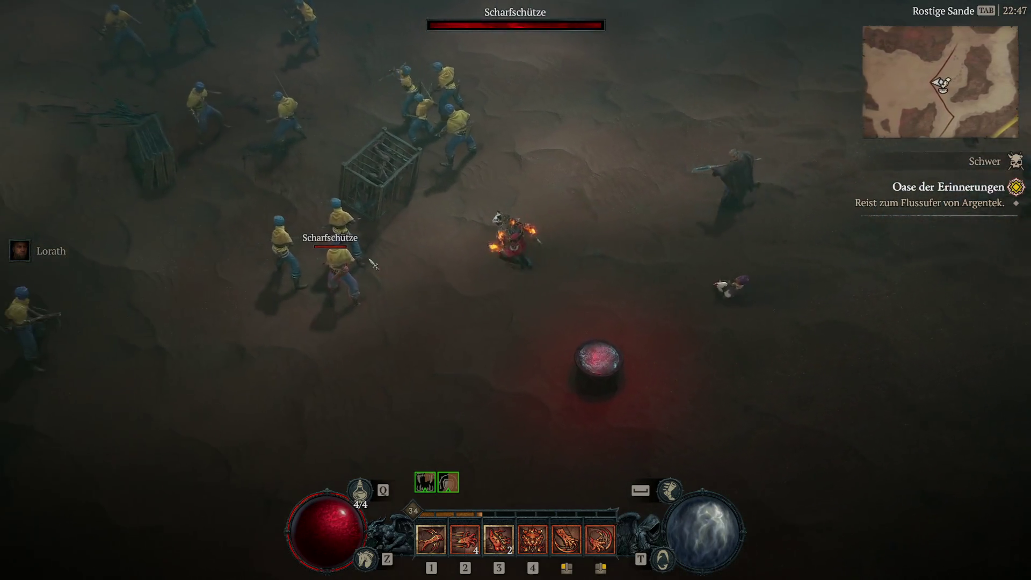
Defeat the raider pack, including the Sprenger and Scharfschützin, with fire attacks and skill 3
right_click(374, 264)
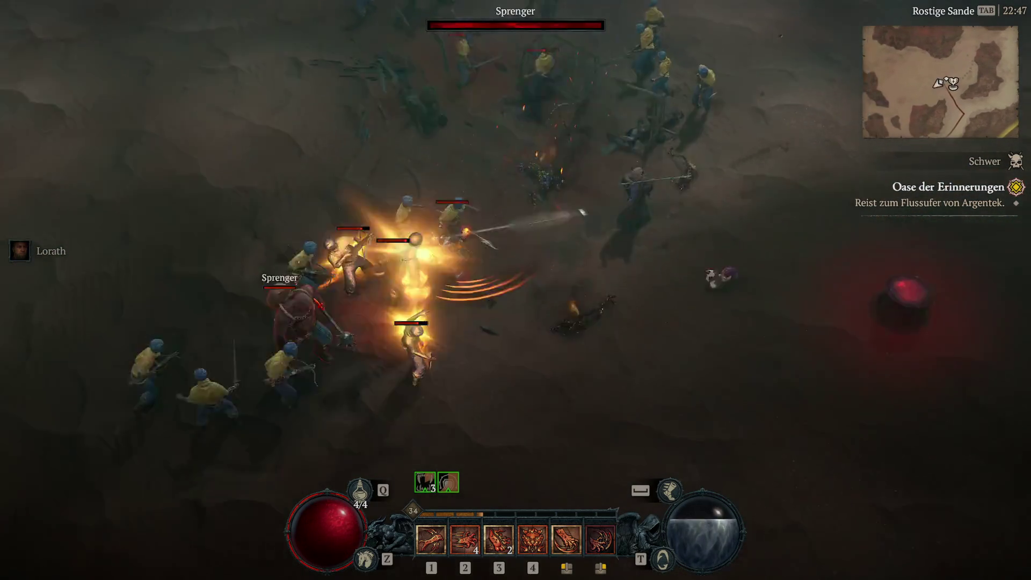
right_click(444, 246)
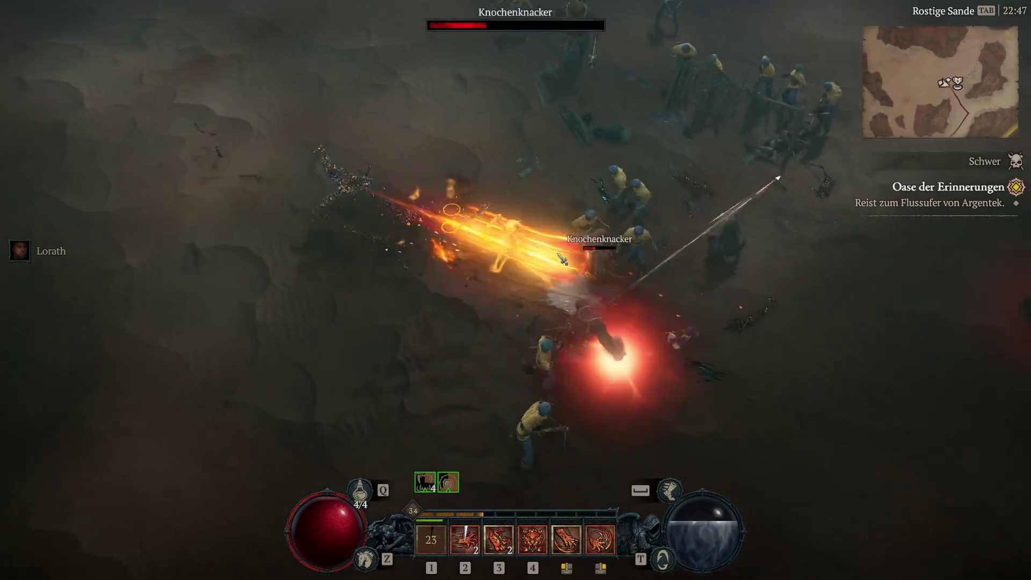
right_click(421, 271)
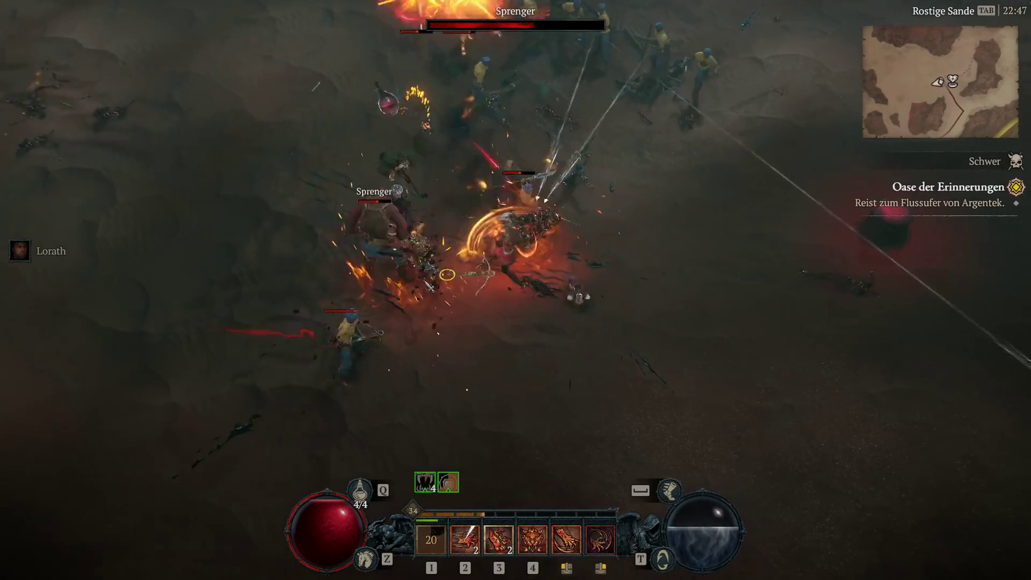
click(441, 275)
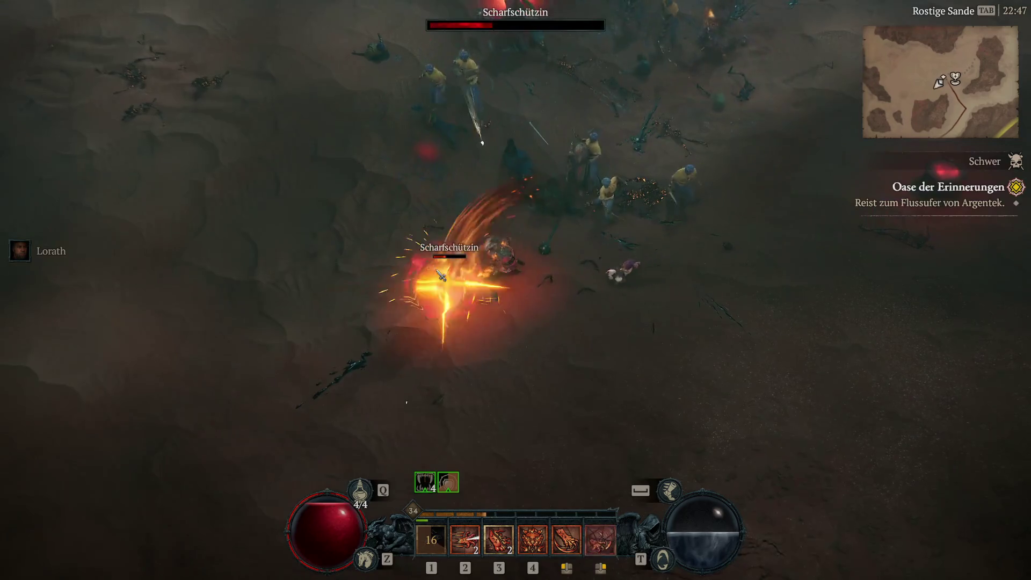
click(443, 278)
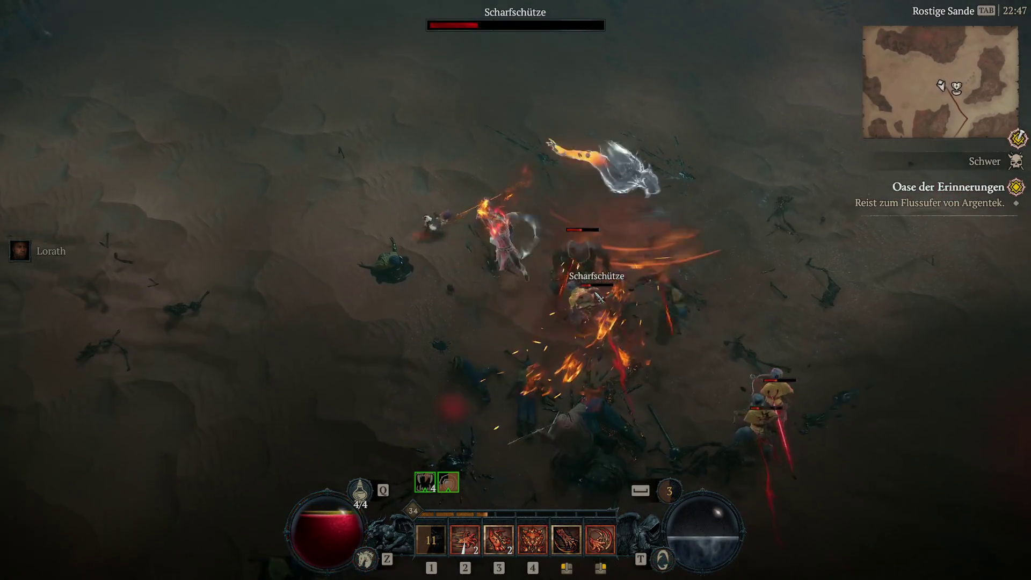
click(598, 318)
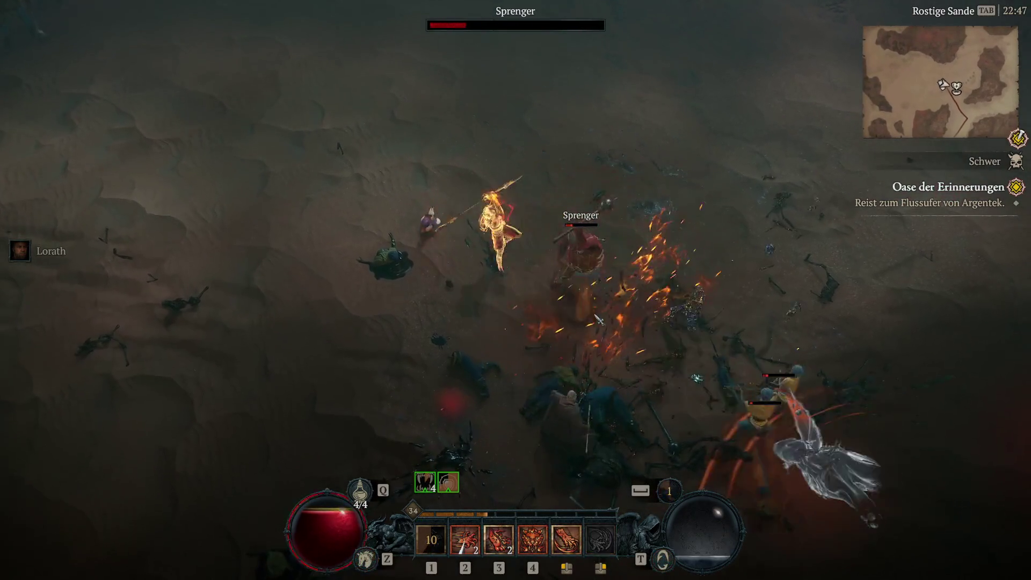
key(3)
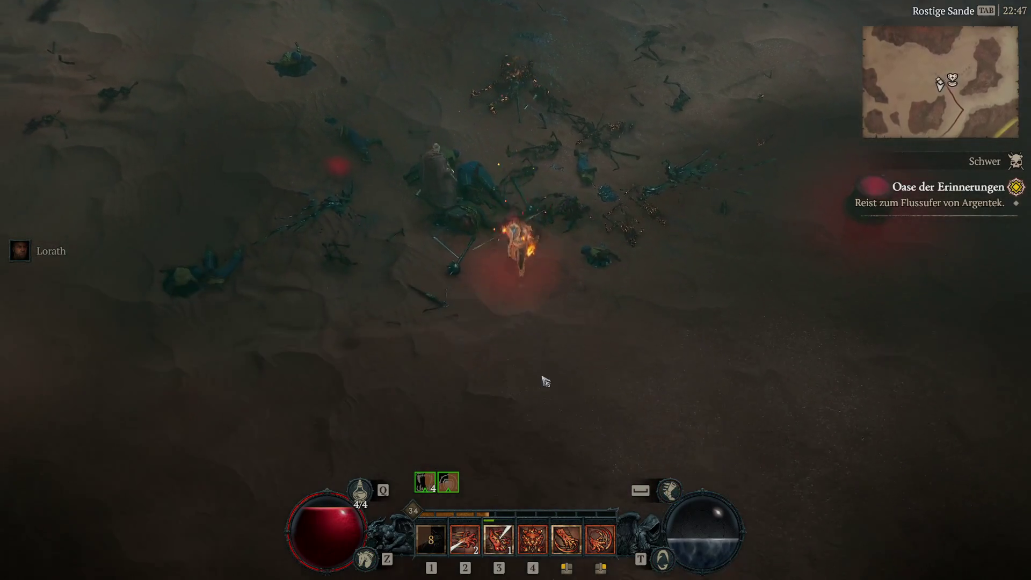
Ride to Zentrale Erhebung and attack the Wüstenraubvogel and the Knochenknacker
key(z)
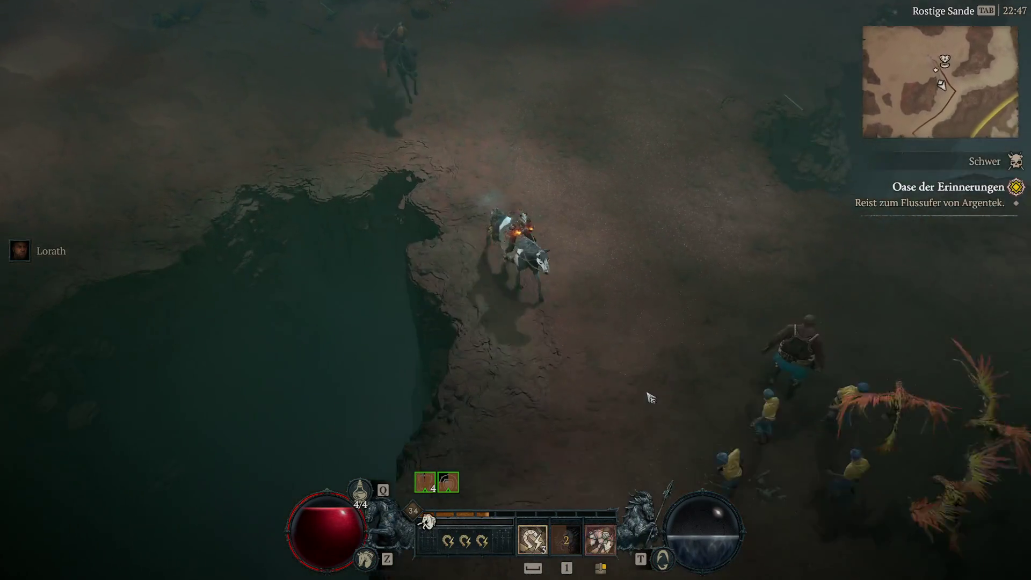
click(643, 401)
key(q)
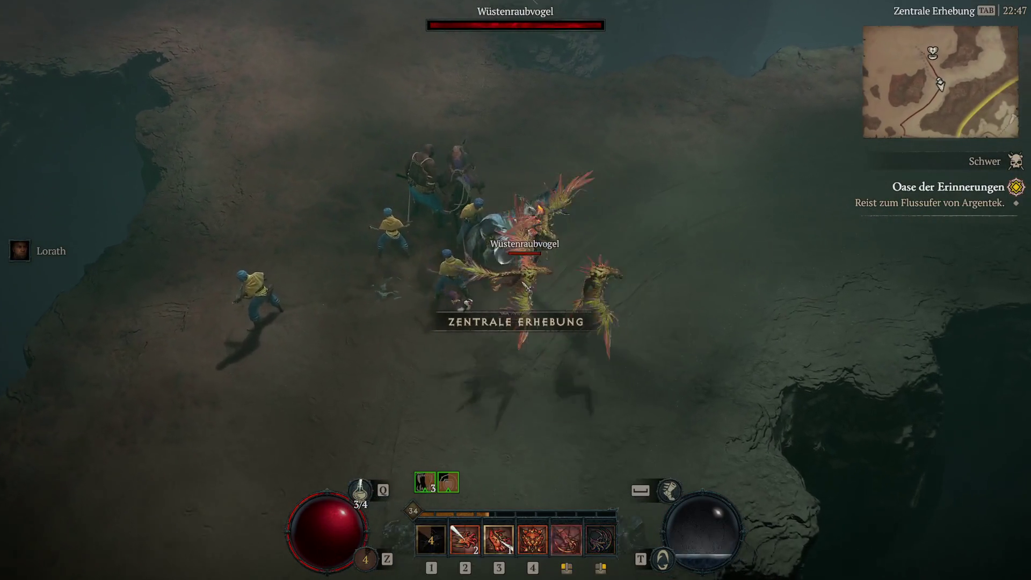
right_click(519, 287)
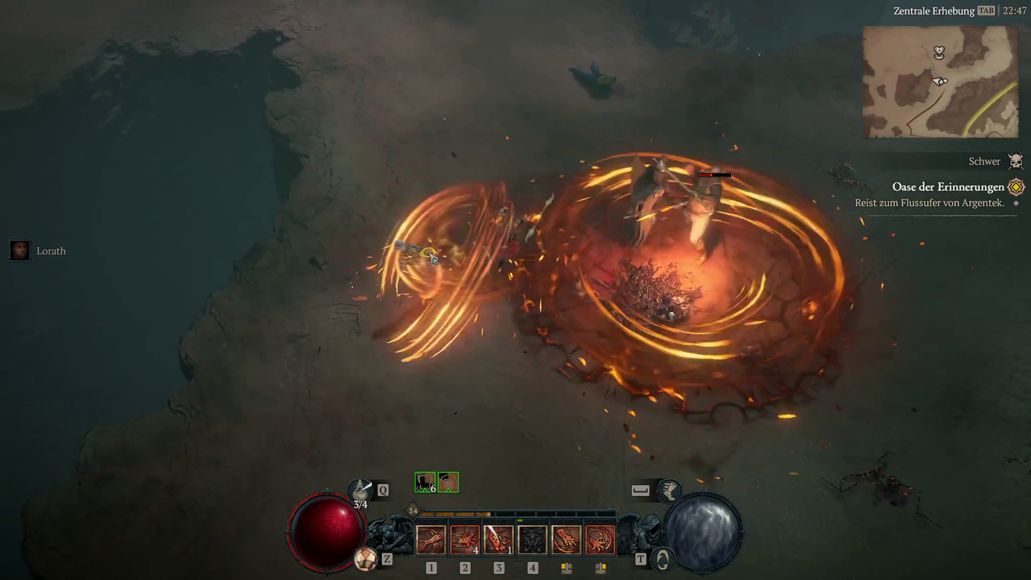
click(703, 257)
click(703, 257)
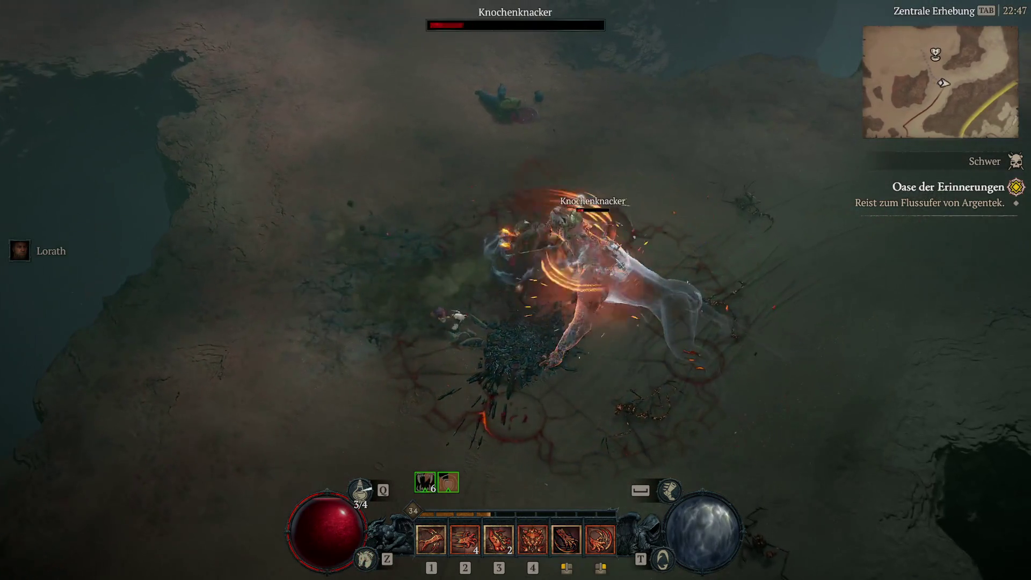
Ride to Flussufer von Argentek and walk through the gate into Sifar's tavern
key(z)
mouse_move(716, 267)
mouse_down()
mouse_move(474, 311)
mouse_move(348, 396)
mouse_move(437, 435)
mouse_move(453, 468)
mouse_move(546, 428)
mouse_move(631, 414)
mouse_move(693, 365)
mouse_move(730, 301)
mouse_move(764, 276)
mouse_move(768, 283)
mouse_up()
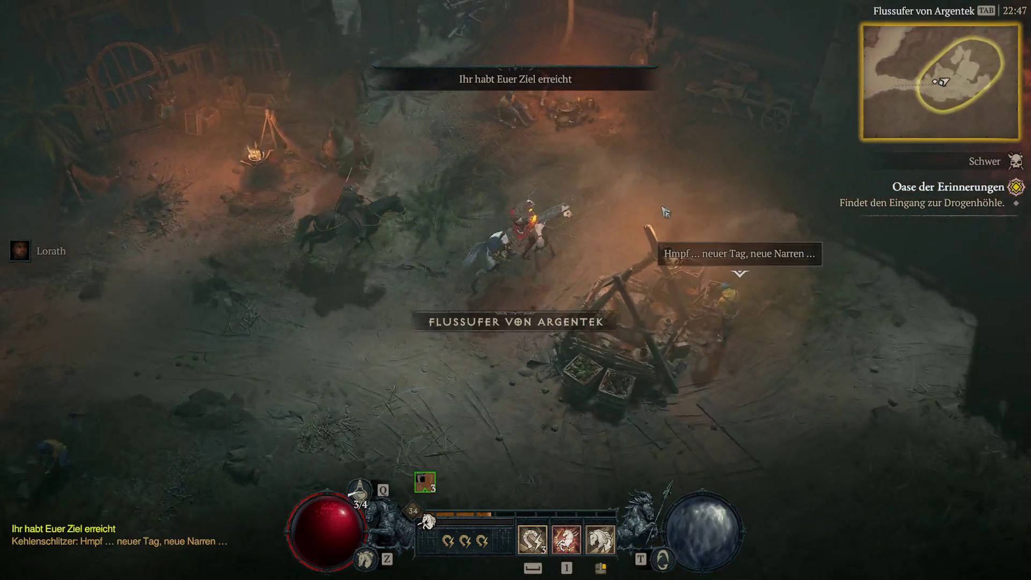
drag(666, 212, 648, 266)
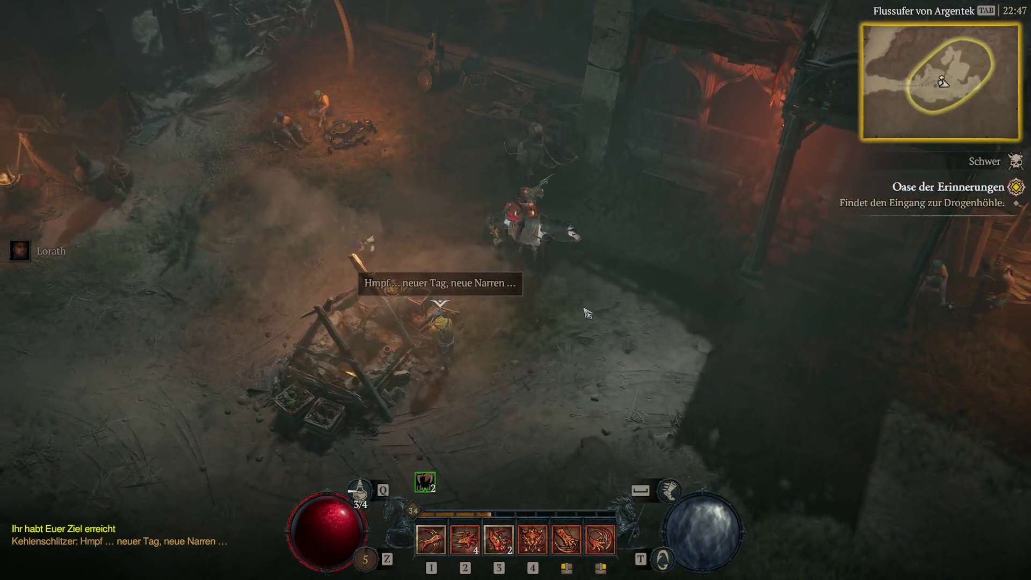
click(542, 344)
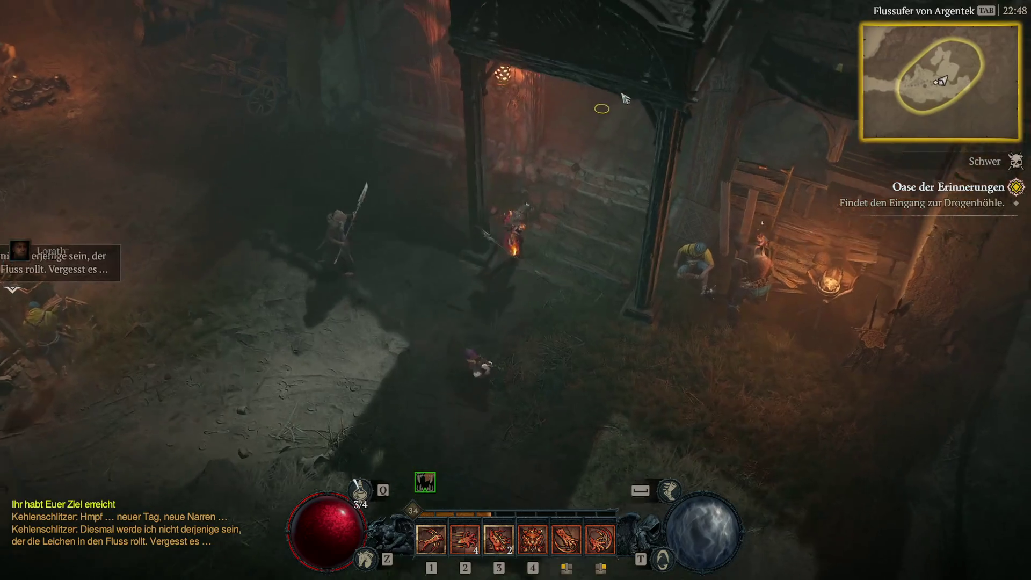
mouse_move(623, 97)
mouse_down()
mouse_move(617, 124)
mouse_move(577, 166)
mouse_up()
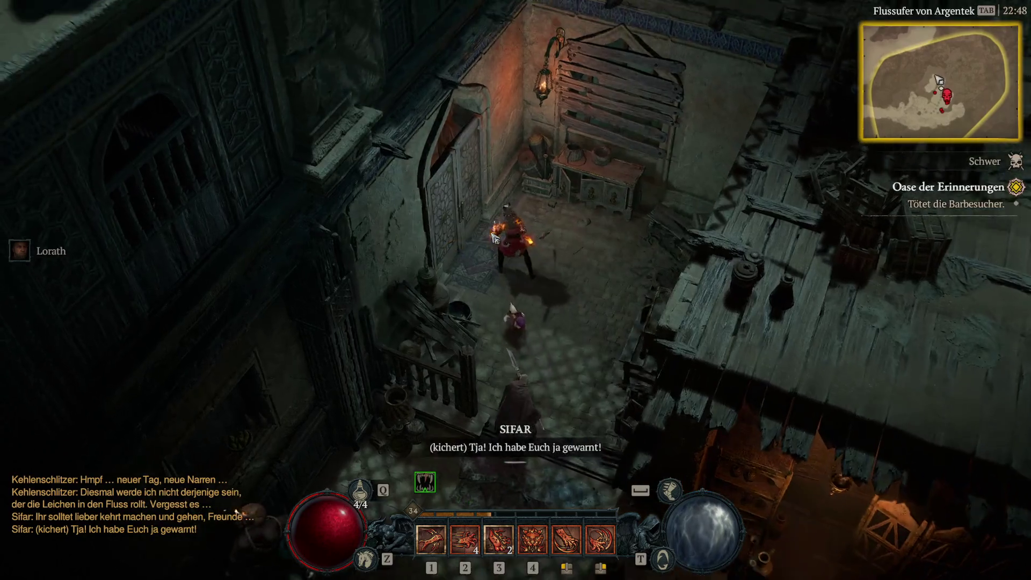
Walk over to Sifar and open the fight with skills 3, 2 and 4 and an evade
drag(495, 237, 485, 252)
click(543, 306)
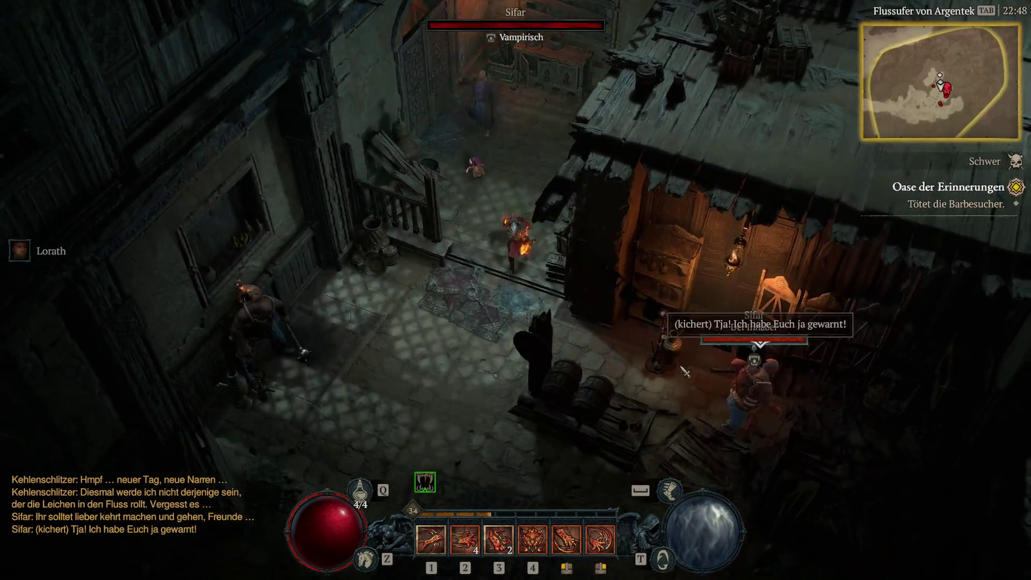
click(685, 371)
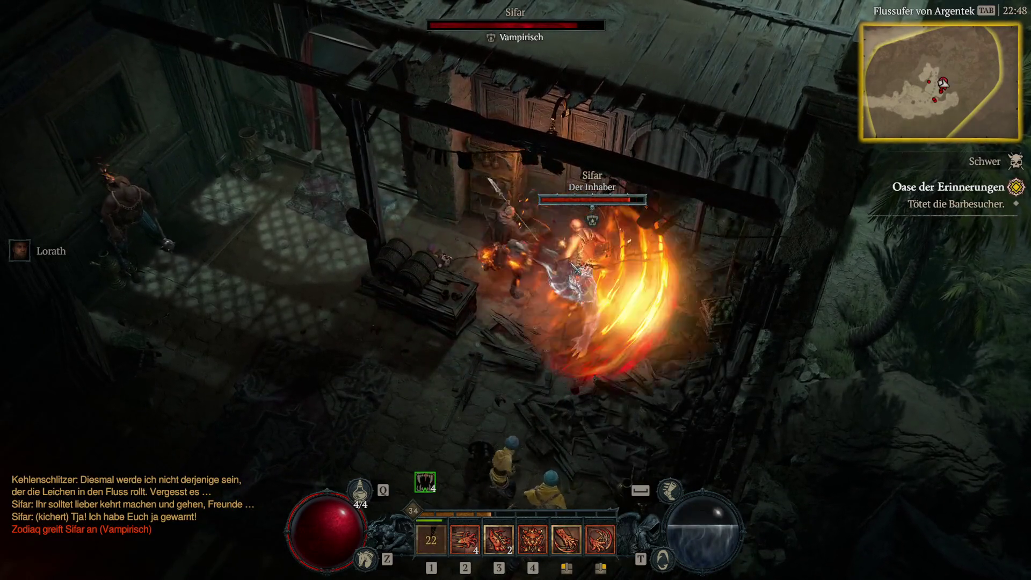
key(3)
key(2)
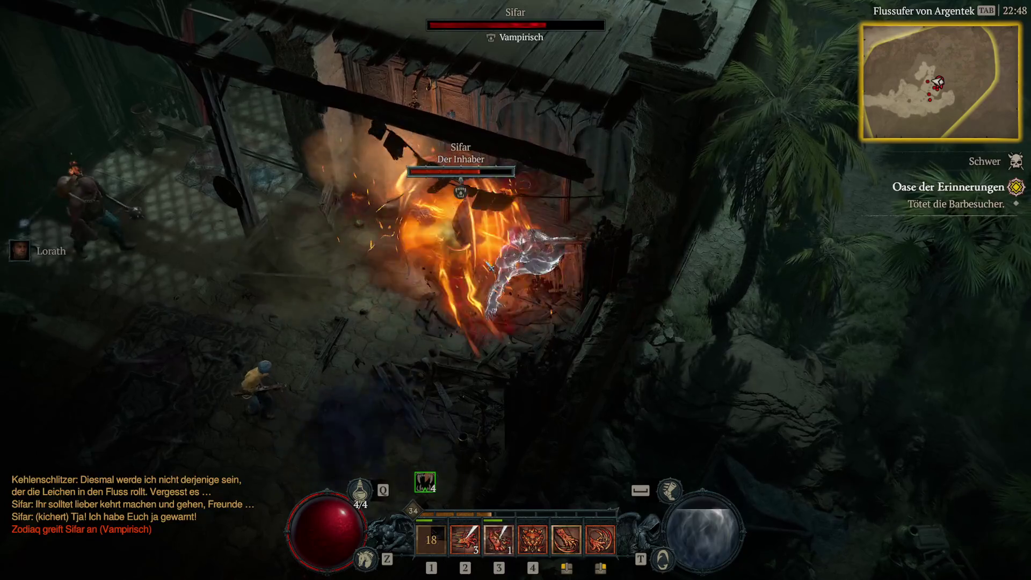
key(space)
key(4)
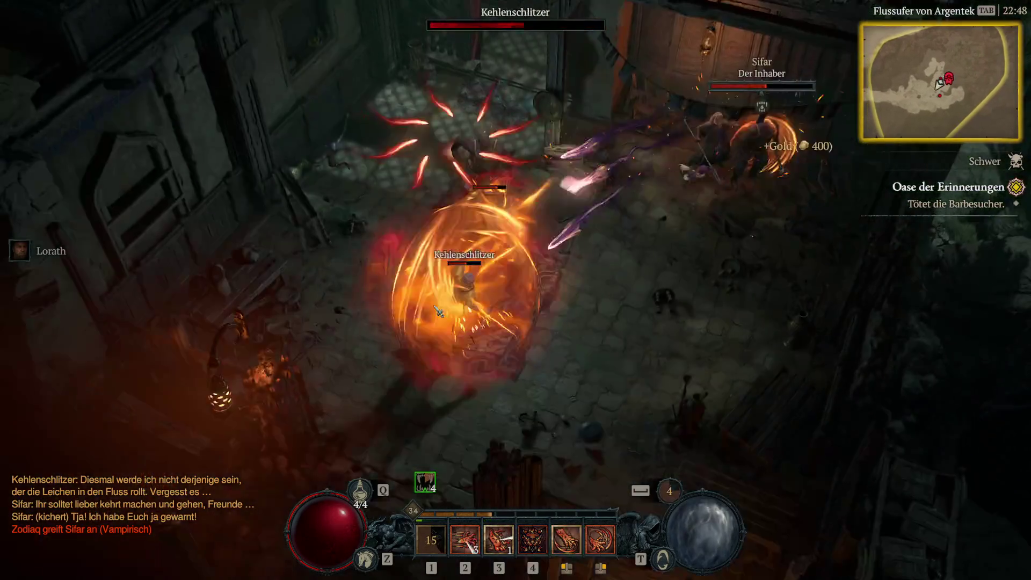
Finish off Sifar and the Kehlenschlitzer with fire attacks, a dash and skill 2
click(564, 230)
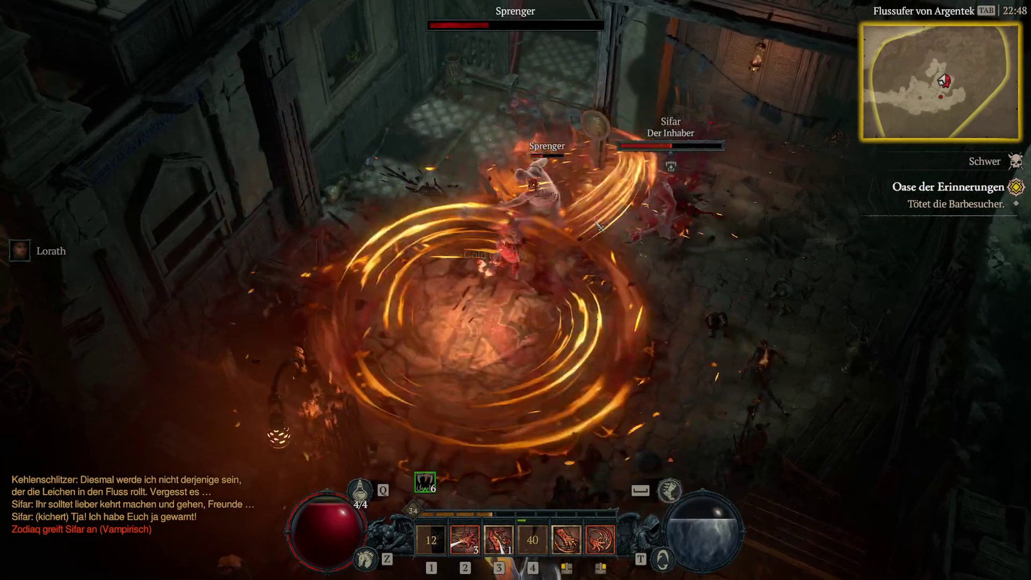
click(594, 225)
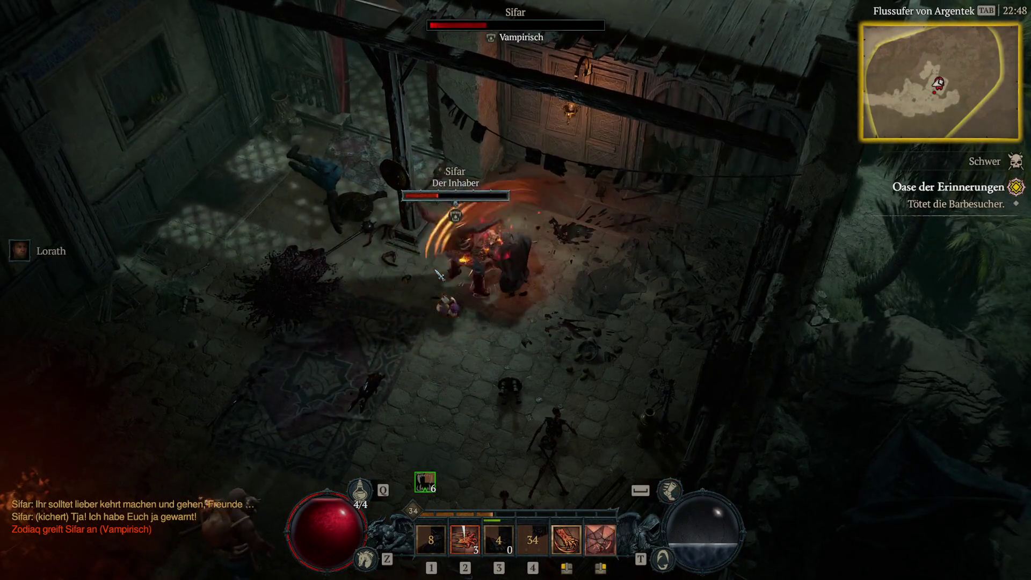
key(space)
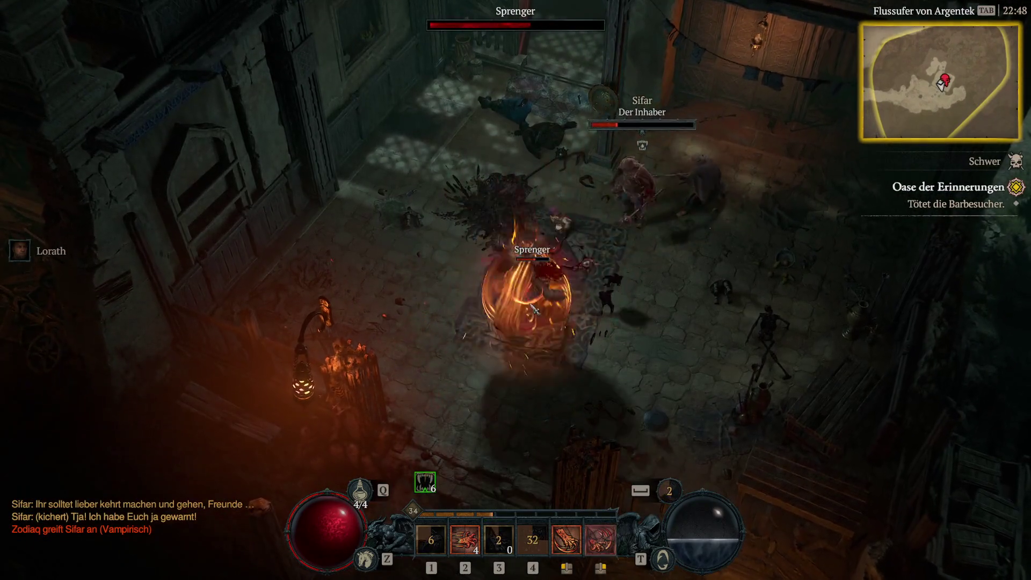
click(554, 214)
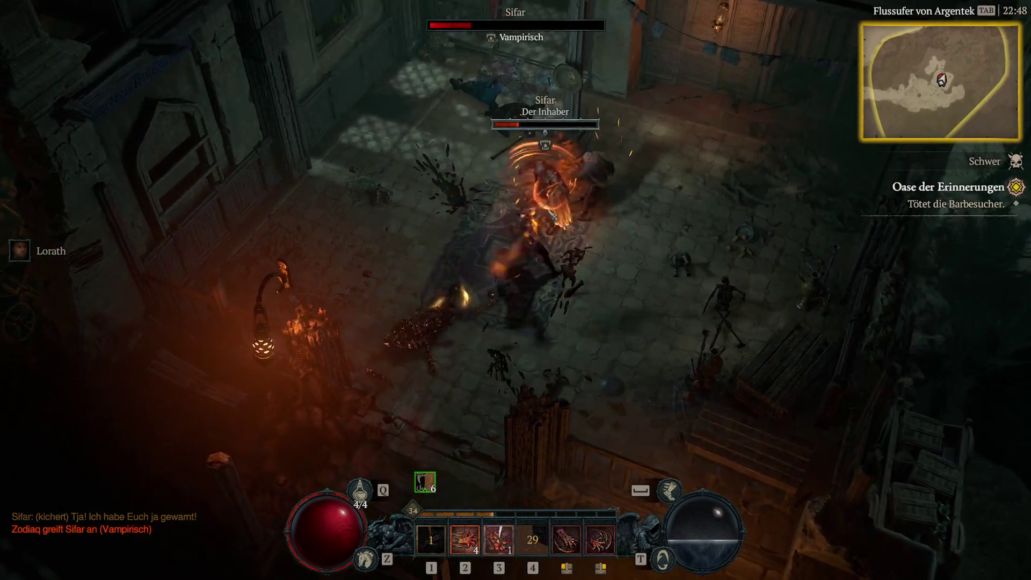
key(2)
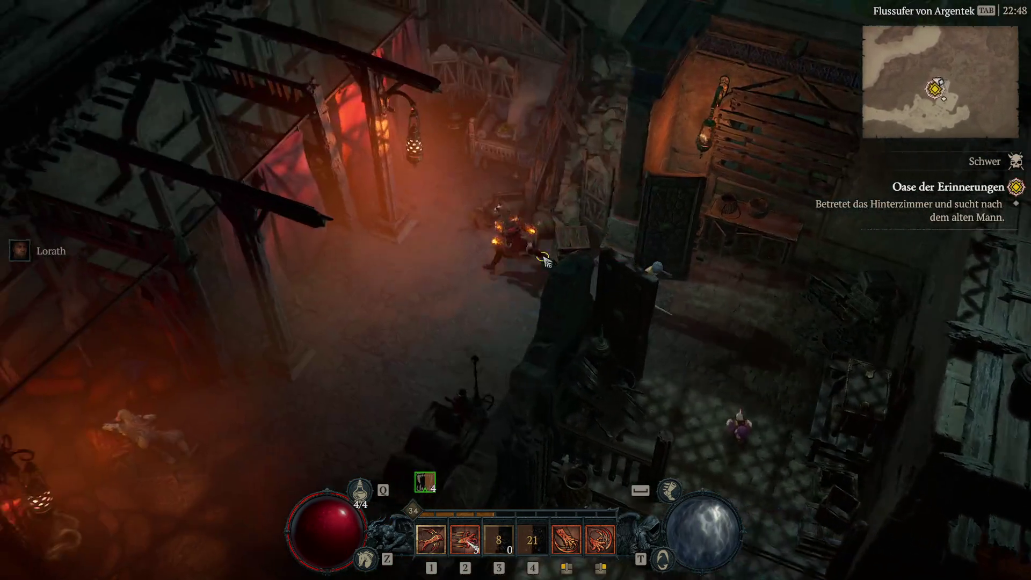
Walk into the back room and wake the strange old man with 'Wacht auf.'
click(617, 297)
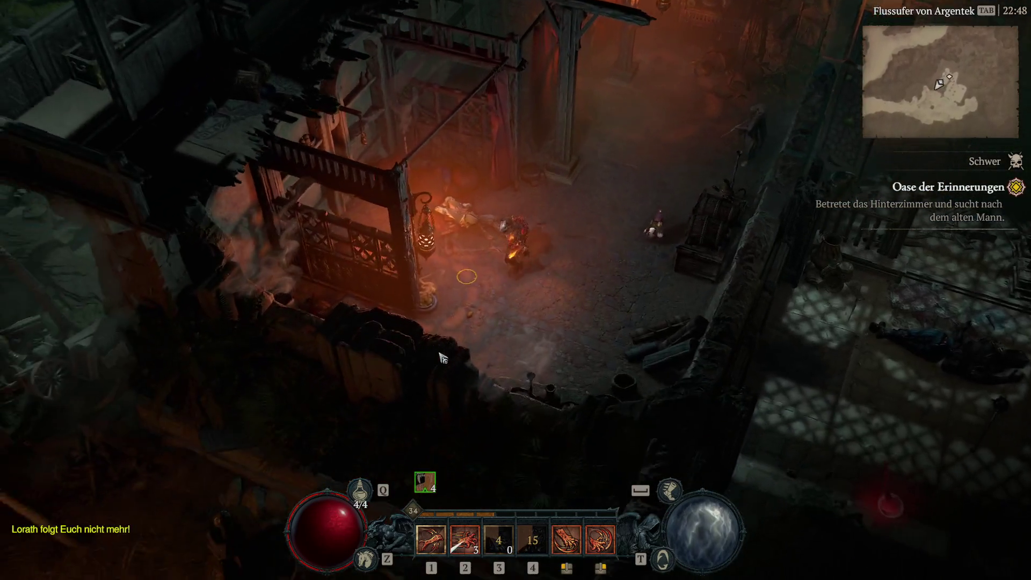
click(598, 173)
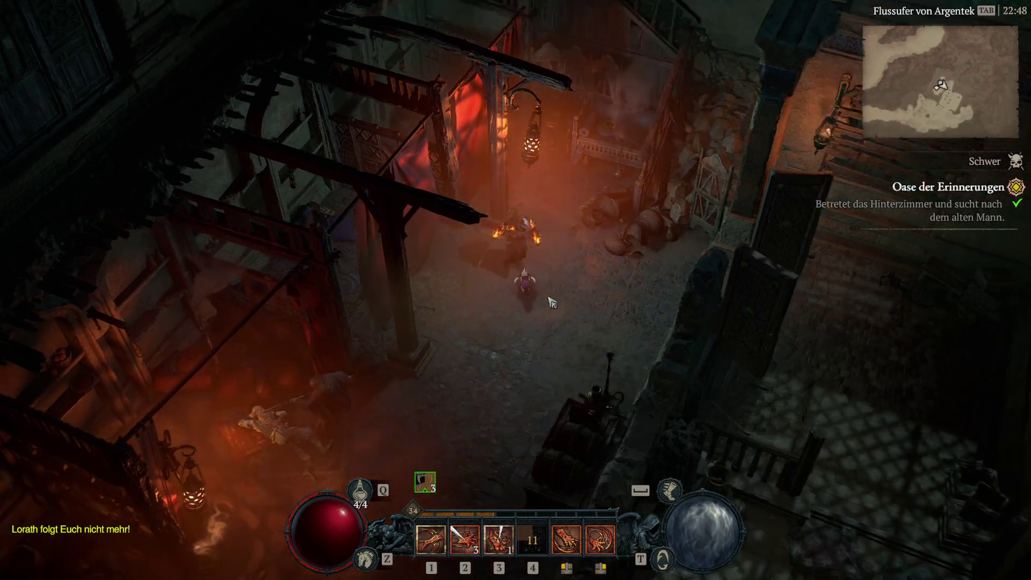
click(552, 303)
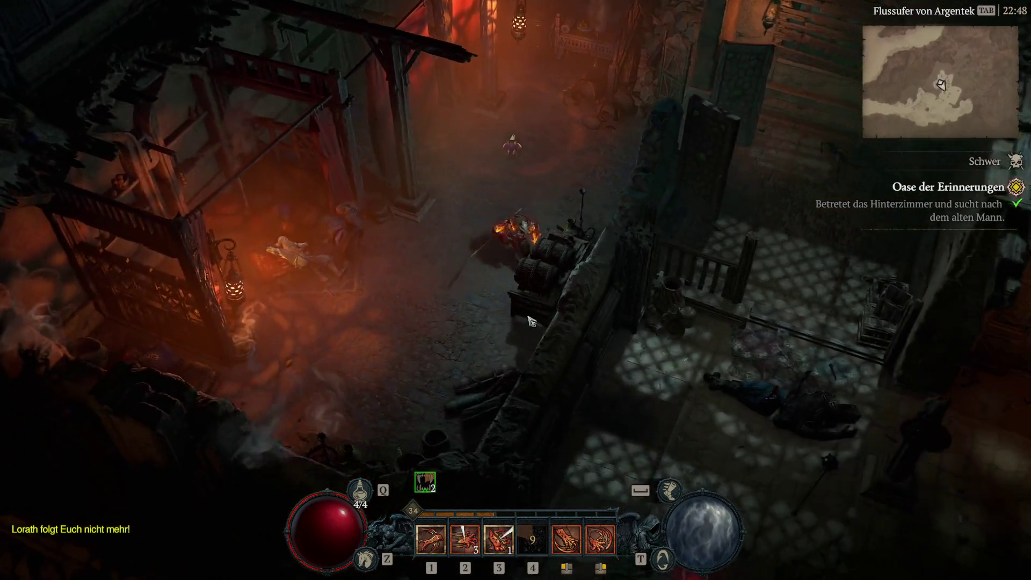
click(293, 255)
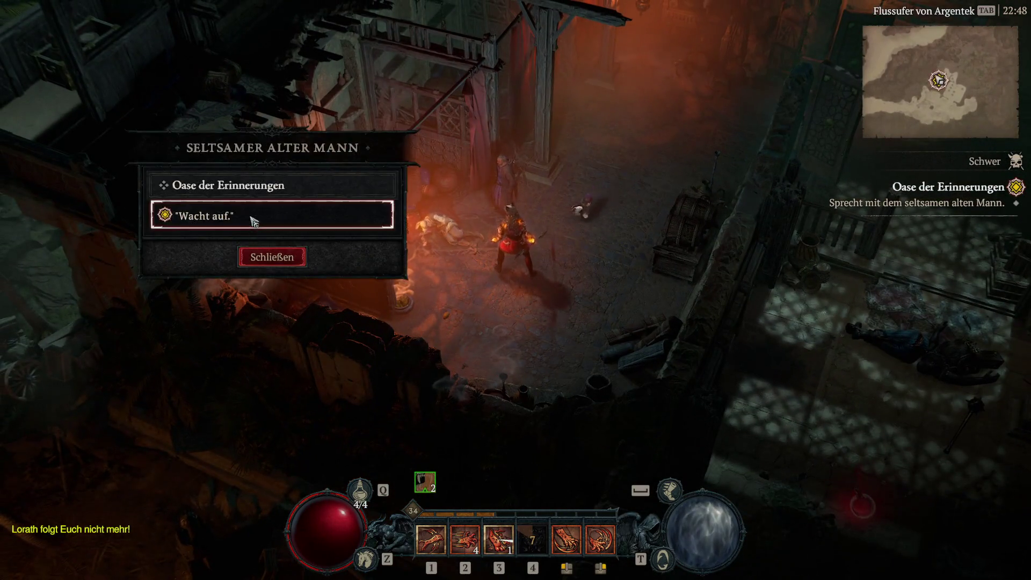
click(254, 222)
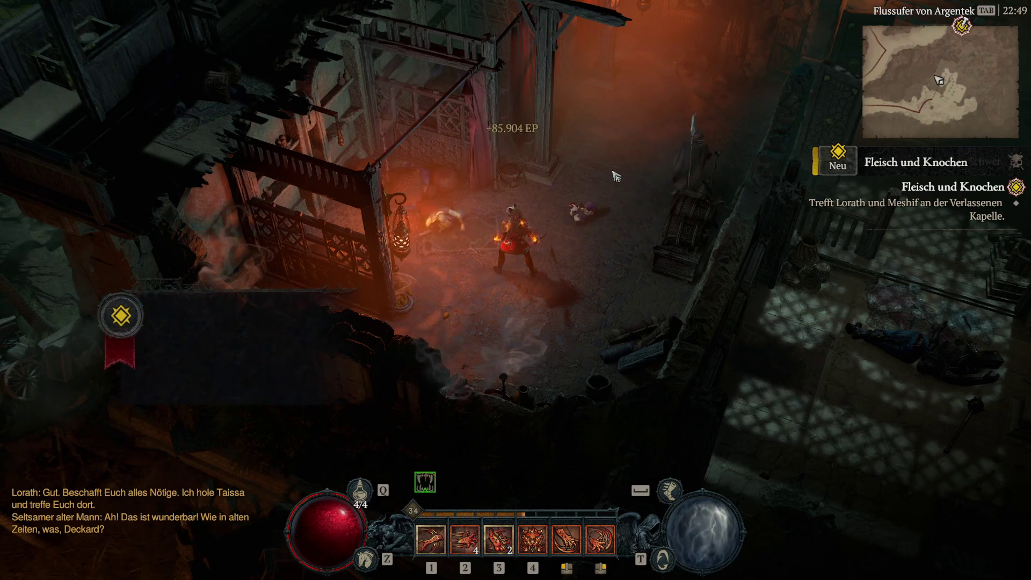
Leave the building, cross the outdoor camp, and ride west out of town
click(610, 190)
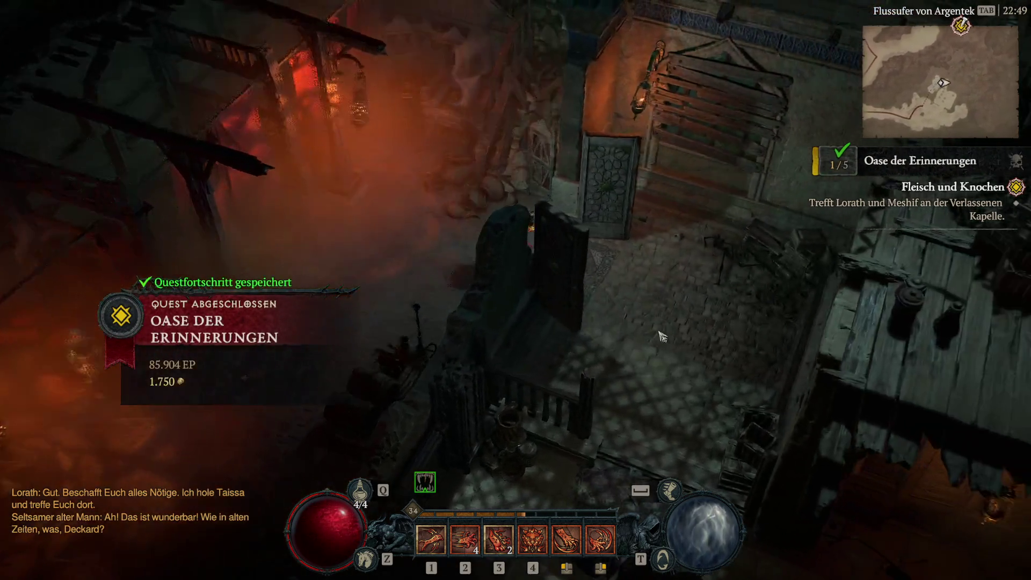
click(662, 337)
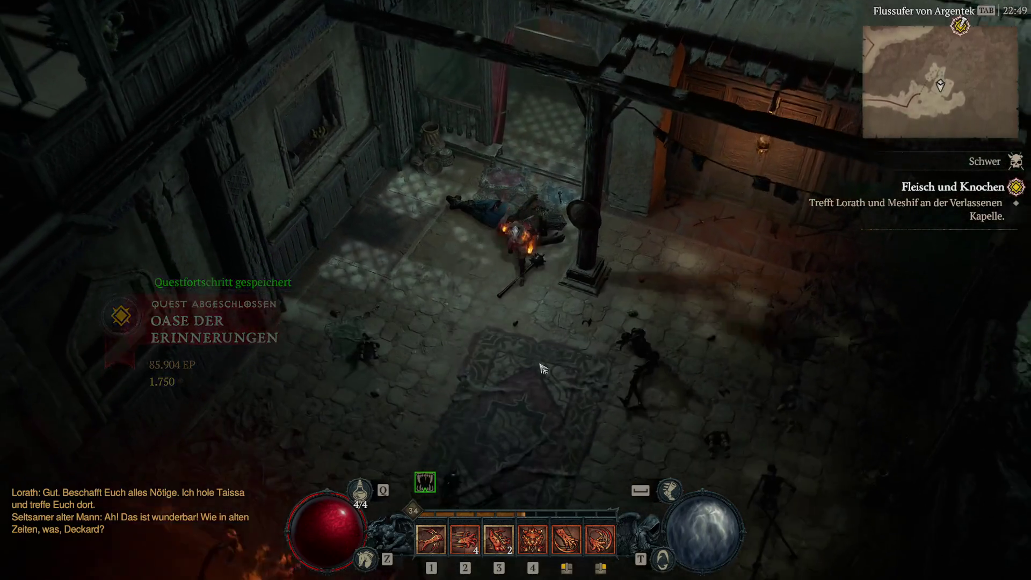
click(541, 368)
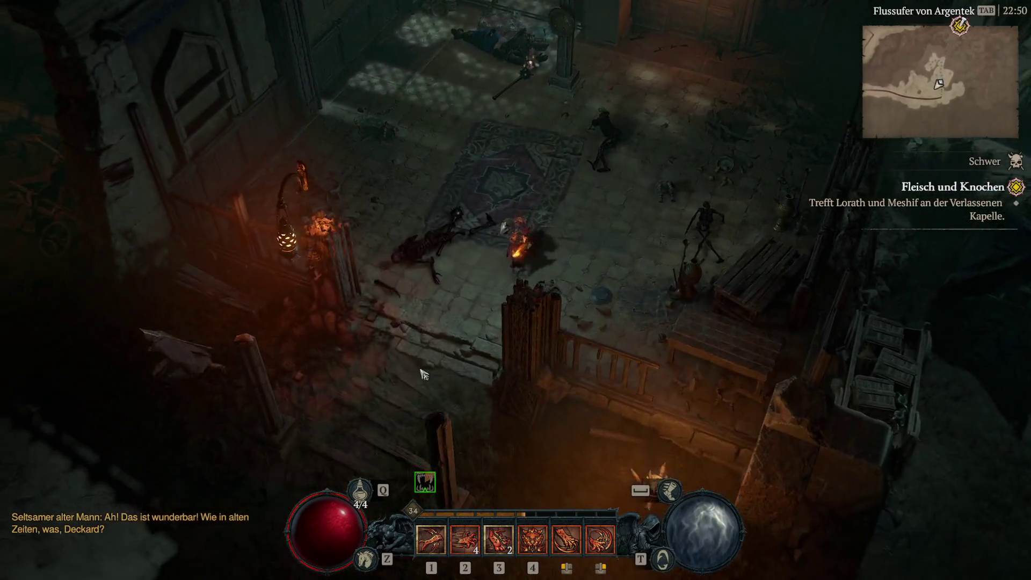
click(421, 439)
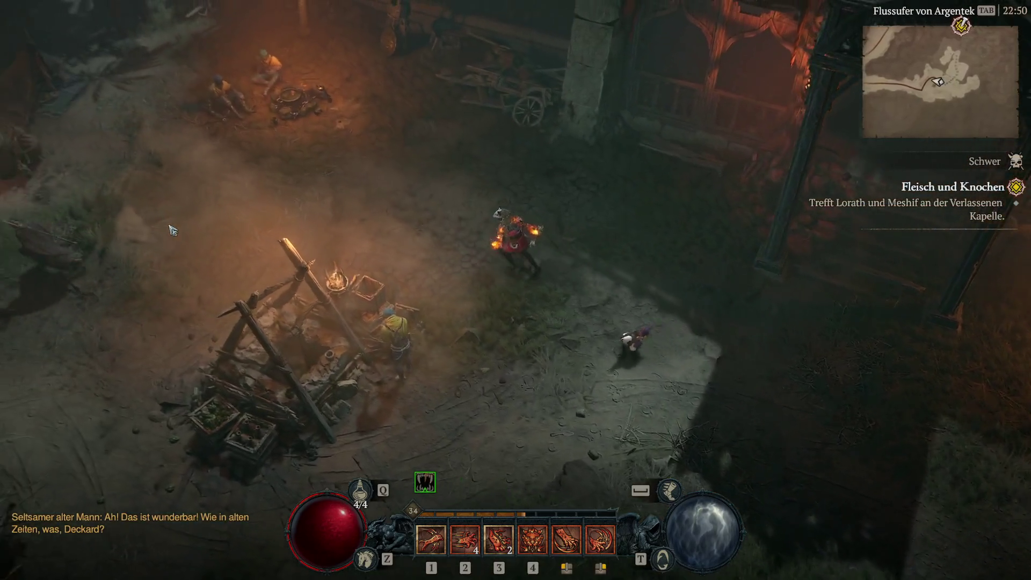
click(171, 230)
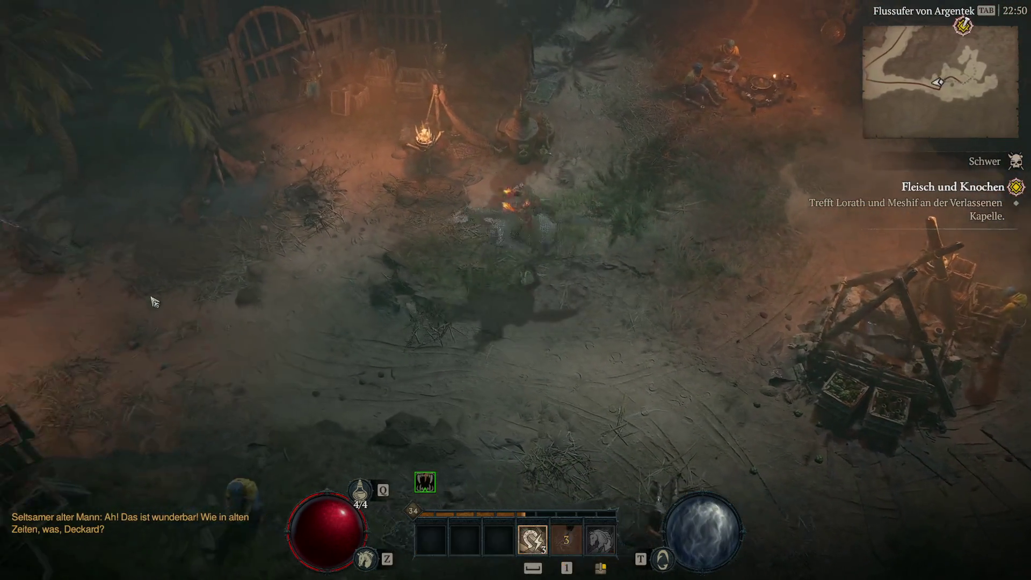
click(155, 302)
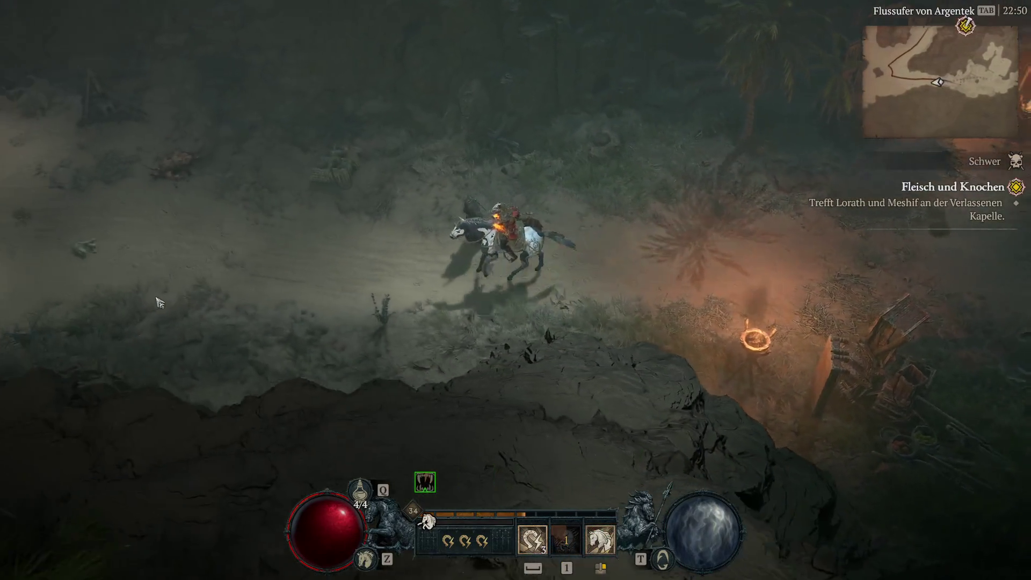
Ride north through Zentrale Erhebung and Rostige Sande into Dünen des Kummers, then check the world map
drag(159, 302, 160, 262)
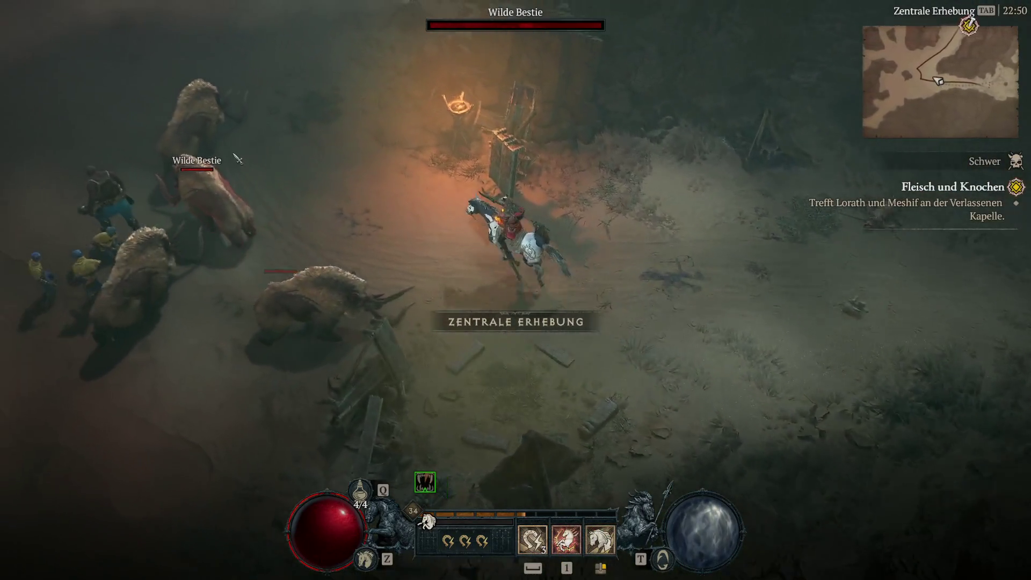
mouse_move(236, 159)
mouse_down()
mouse_move(336, 111)
mouse_move(448, 135)
mouse_up()
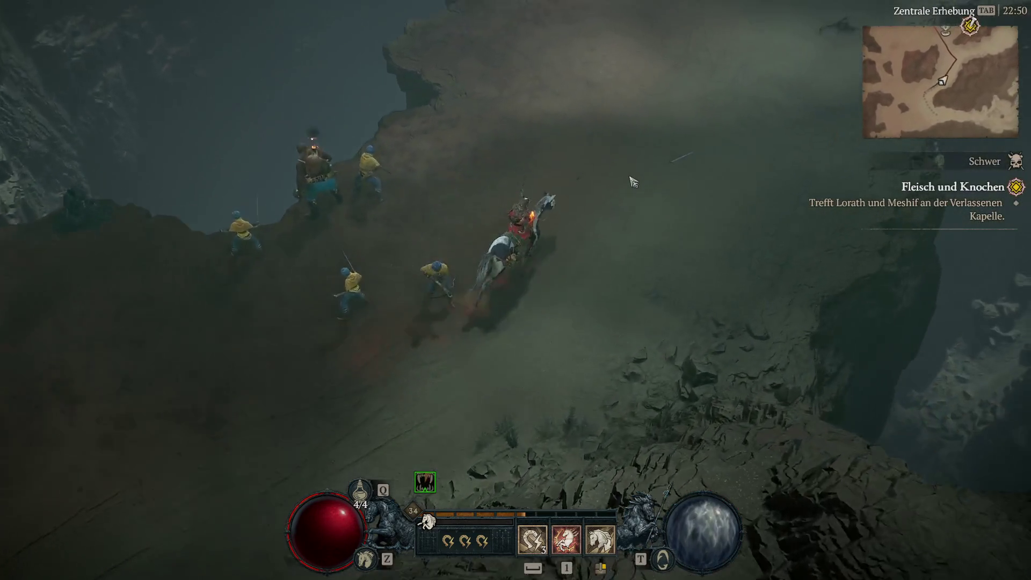
drag(630, 177, 622, 169)
drag(598, 128, 422, 111)
mouse_move(456, 82)
mouse_down()
mouse_move(500, 70)
mouse_move(572, 81)
mouse_up()
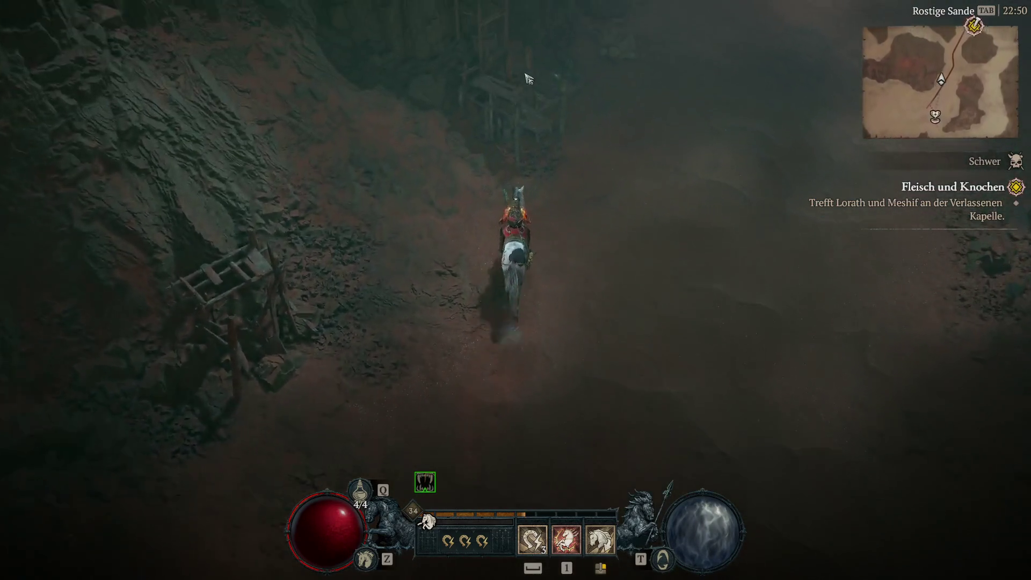
drag(667, 111, 564, 83)
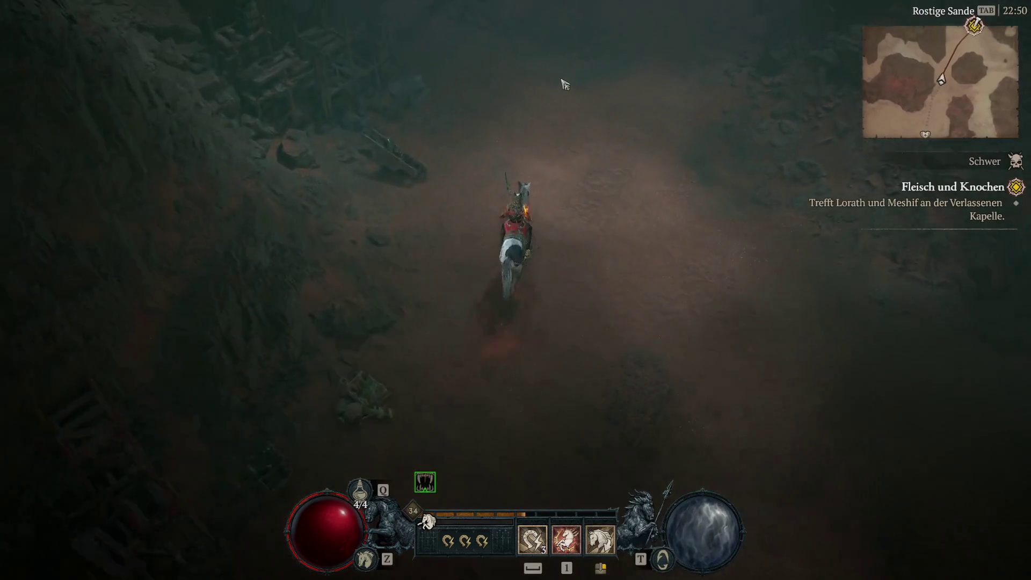
drag(495, 107, 661, 118)
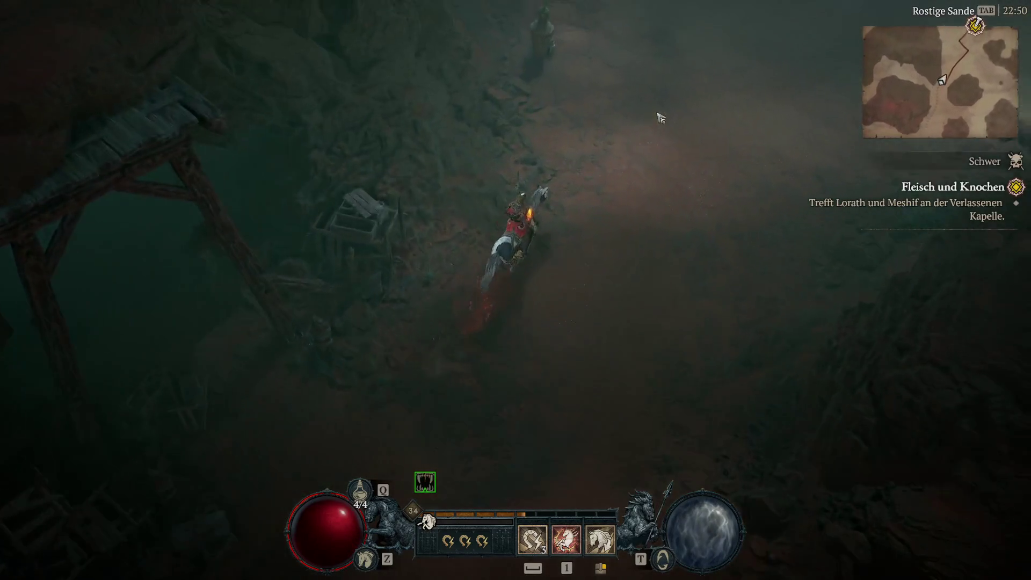
drag(688, 152, 689, 153)
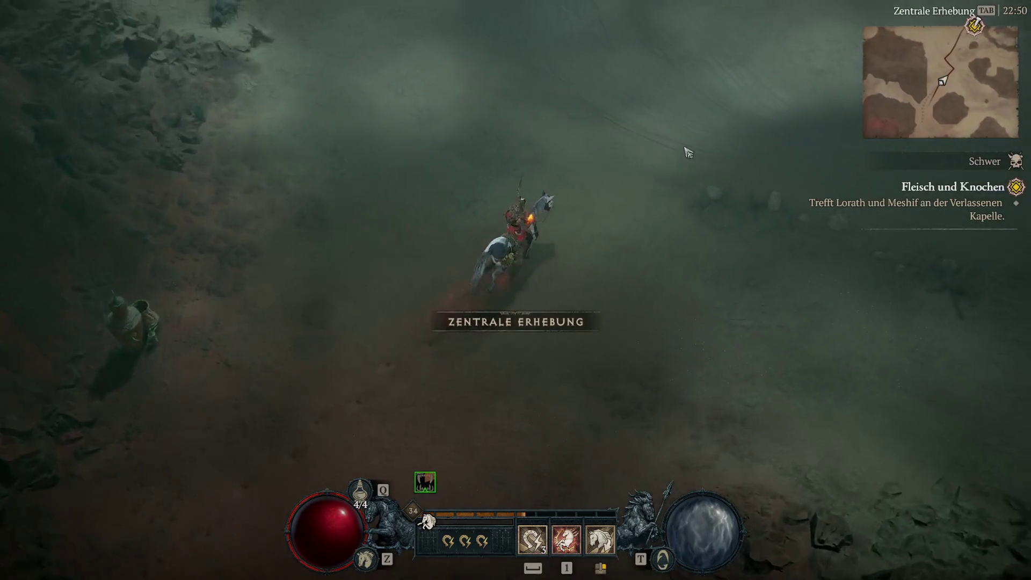
drag(597, 138, 534, 139)
mouse_move(617, 126)
mouse_down()
mouse_move(668, 131)
mouse_move(721, 173)
mouse_move(720, 156)
mouse_move(695, 134)
mouse_move(534, 119)
mouse_move(522, 106)
mouse_move(467, 110)
mouse_move(449, 95)
mouse_move(463, 73)
mouse_move(493, 72)
mouse_move(661, 108)
mouse_move(743, 207)
mouse_move(750, 211)
mouse_move(711, 168)
mouse_move(686, 165)
mouse_move(721, 159)
mouse_move(686, 166)
mouse_move(771, 203)
mouse_move(779, 186)
mouse_move(769, 173)
mouse_move(675, 143)
mouse_move(723, 189)
mouse_move(725, 141)
mouse_move(679, 134)
mouse_move(782, 184)
mouse_move(775, 196)
mouse_move(785, 198)
mouse_up()
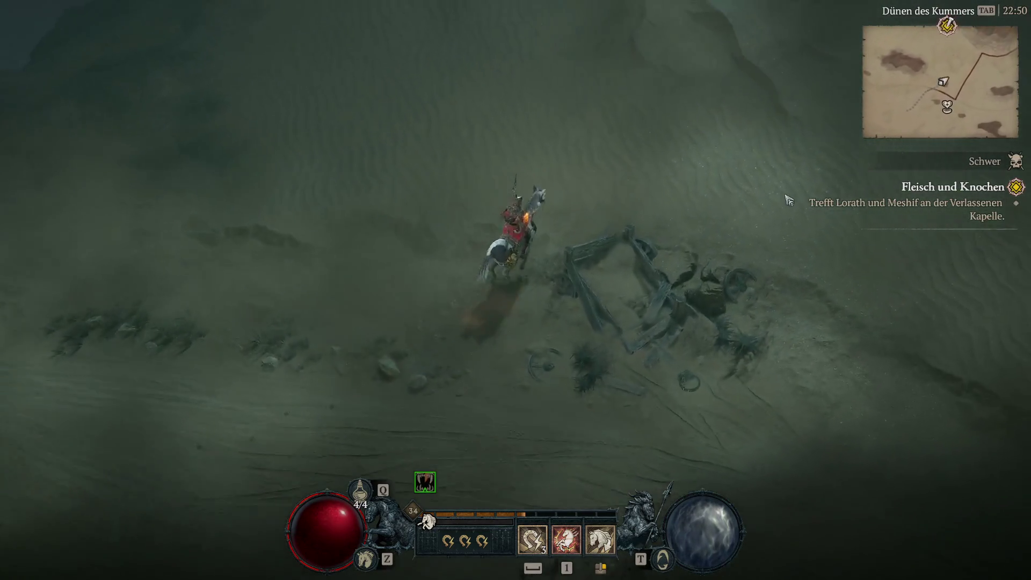
key(Tab)
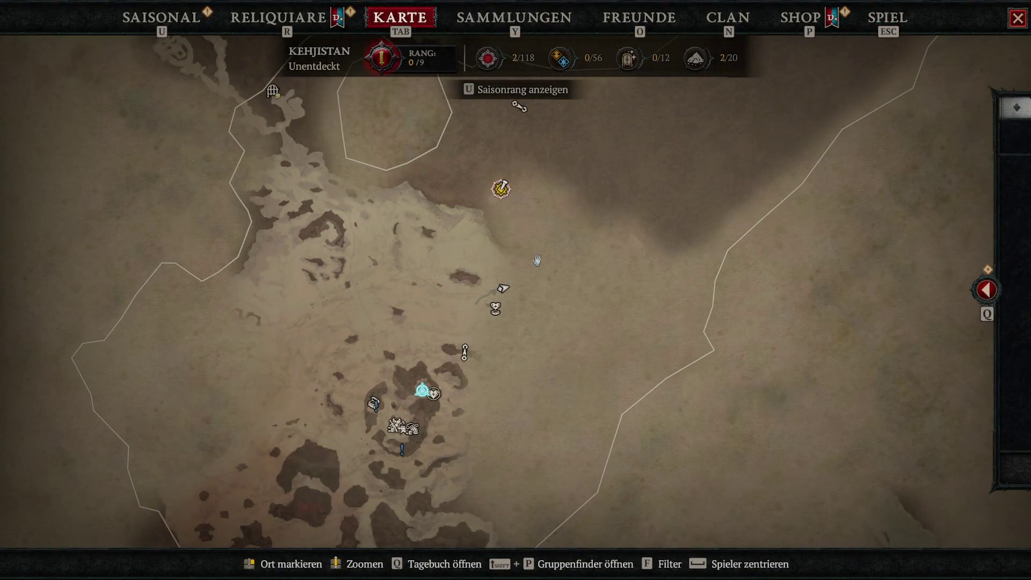
Close the world map and ride north across Stille Weite to Verfluchter Hang
scroll(537, 260, down, 5)
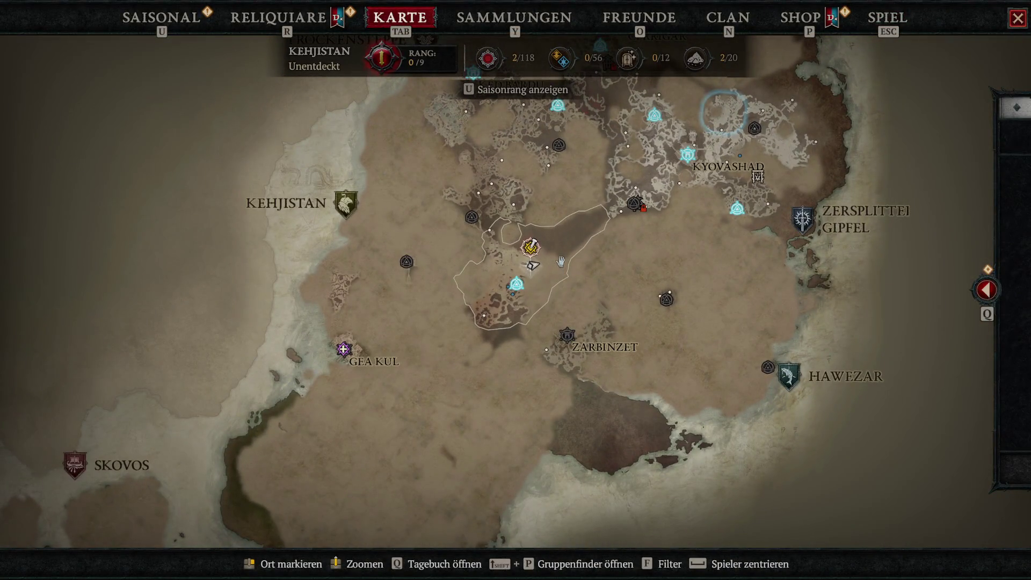
key(Tab)
mouse_move(565, 203)
mouse_down()
mouse_move(555, 112)
mouse_move(553, 127)
mouse_move(608, 111)
mouse_move(627, 286)
mouse_move(604, 223)
mouse_move(713, 389)
mouse_move(806, 329)
mouse_move(102, 211)
mouse_move(150, 162)
mouse_move(202, 134)
mouse_move(829, 409)
mouse_move(803, 380)
mouse_move(805, 339)
mouse_move(836, 329)
mouse_move(806, 253)
mouse_move(776, 184)
mouse_move(712, 134)
mouse_move(583, 72)
mouse_move(569, 104)
mouse_move(467, 51)
mouse_move(309, 110)
mouse_move(339, 169)
mouse_move(299, 157)
mouse_up()
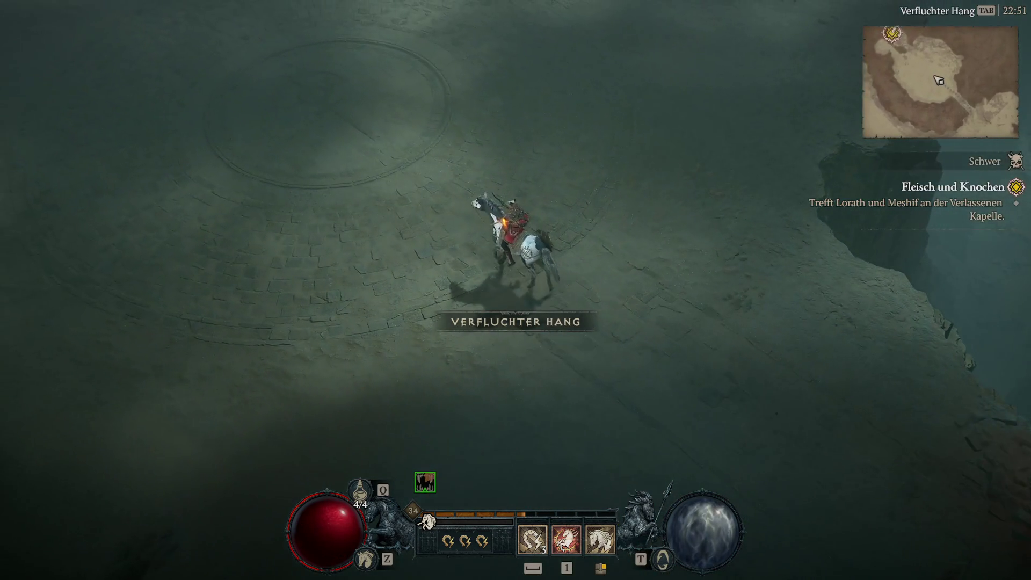
Ride past the stone circle to the Verlassene Kapelle, dismount, and walk through the chapel to Lorath
mouse_move(421, 257)
mouse_down()
mouse_move(308, 143)
mouse_move(368, 127)
mouse_move(343, 138)
mouse_move(368, 102)
mouse_move(362, 120)
mouse_move(465, 232)
mouse_move(461, 262)
mouse_move(478, 263)
mouse_up()
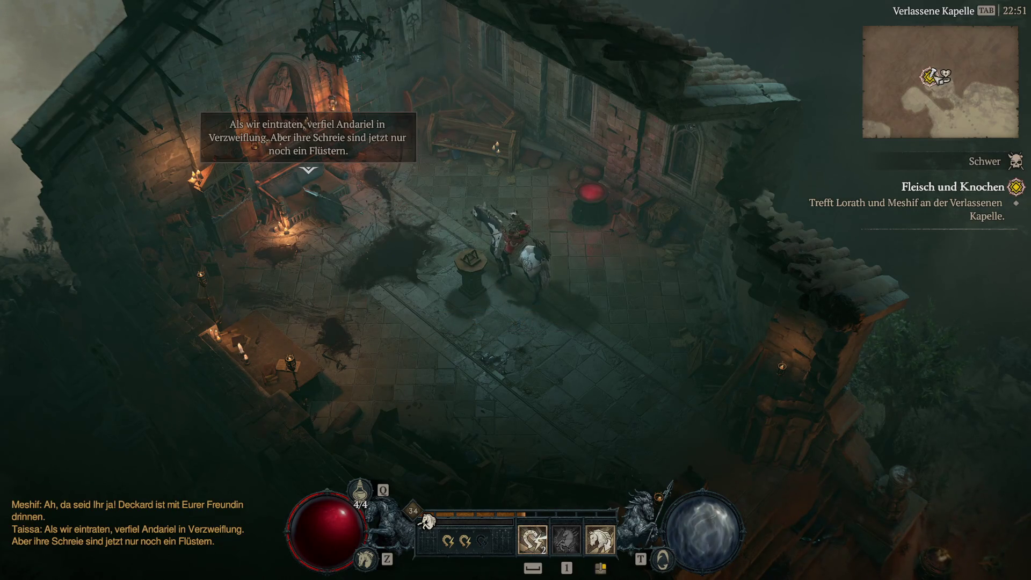
key(z)
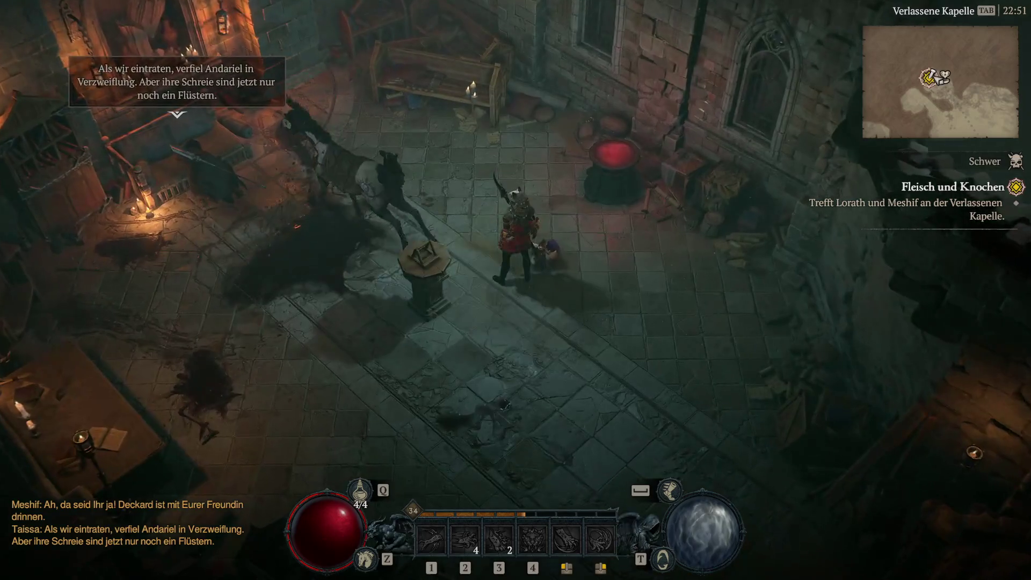
click(265, 294)
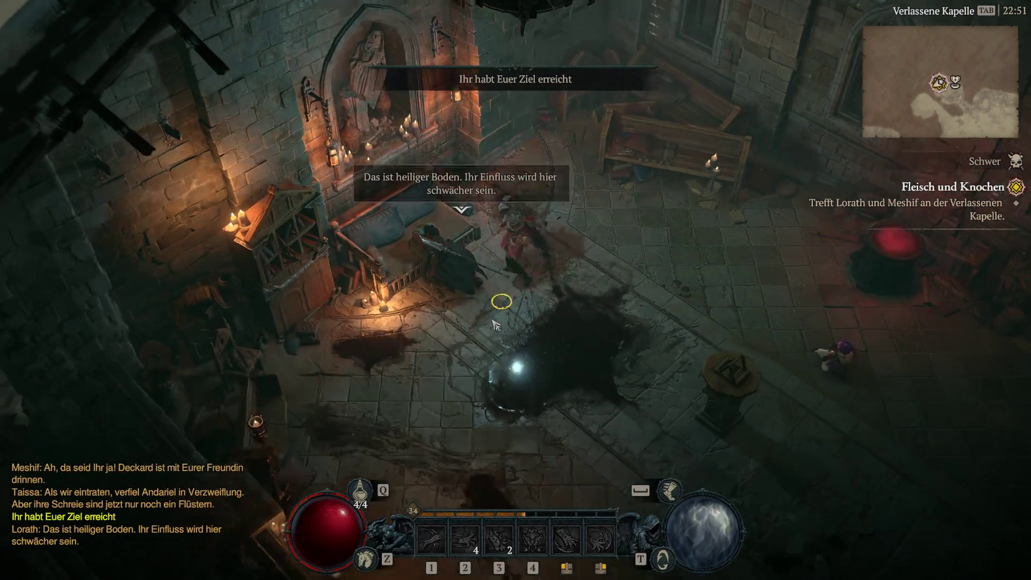
click(598, 243)
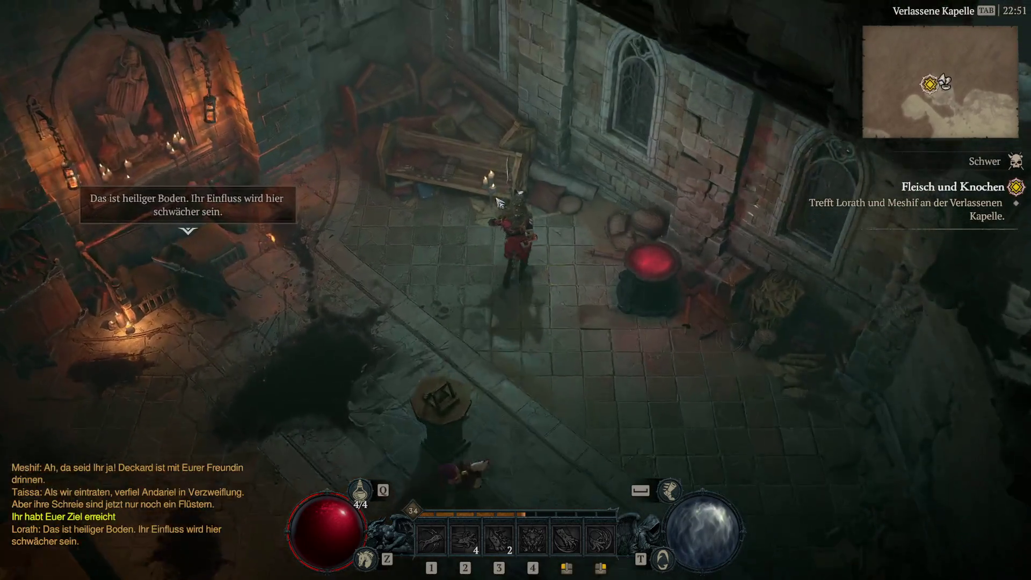
click(490, 272)
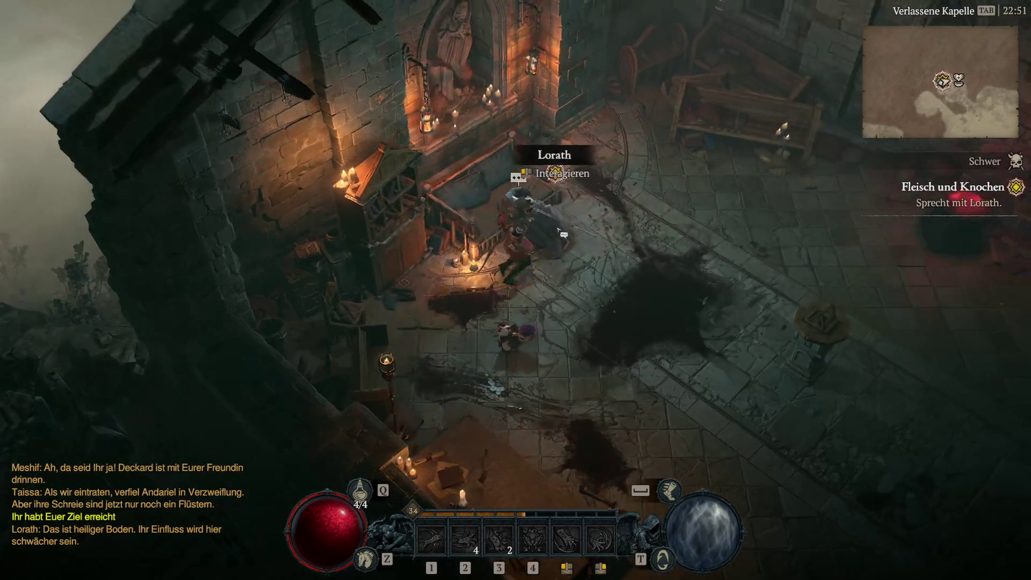
click(529, 206)
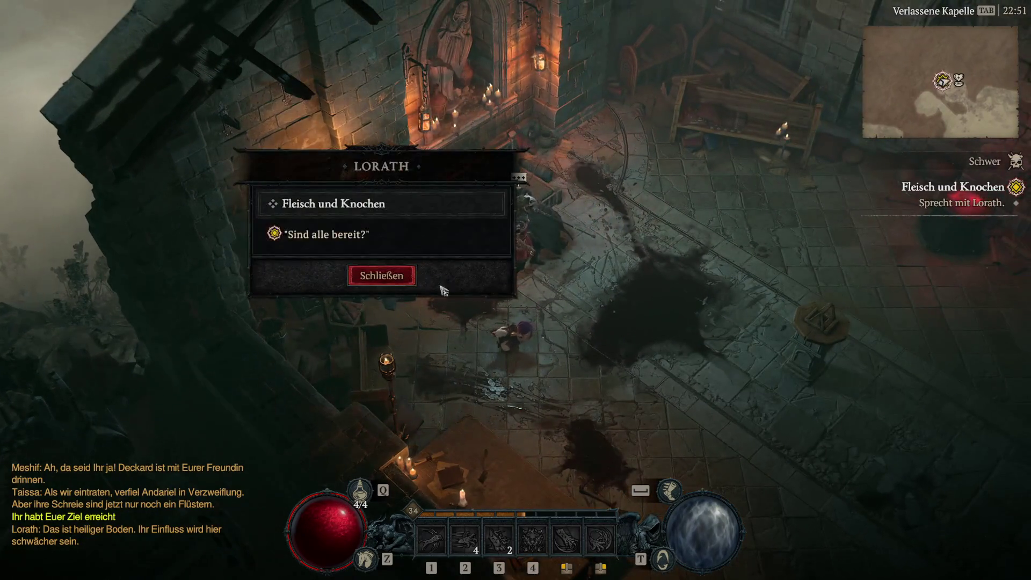
Choose 'Sind alle bereit?' with Lorath and let the cutscene play
click(345, 200)
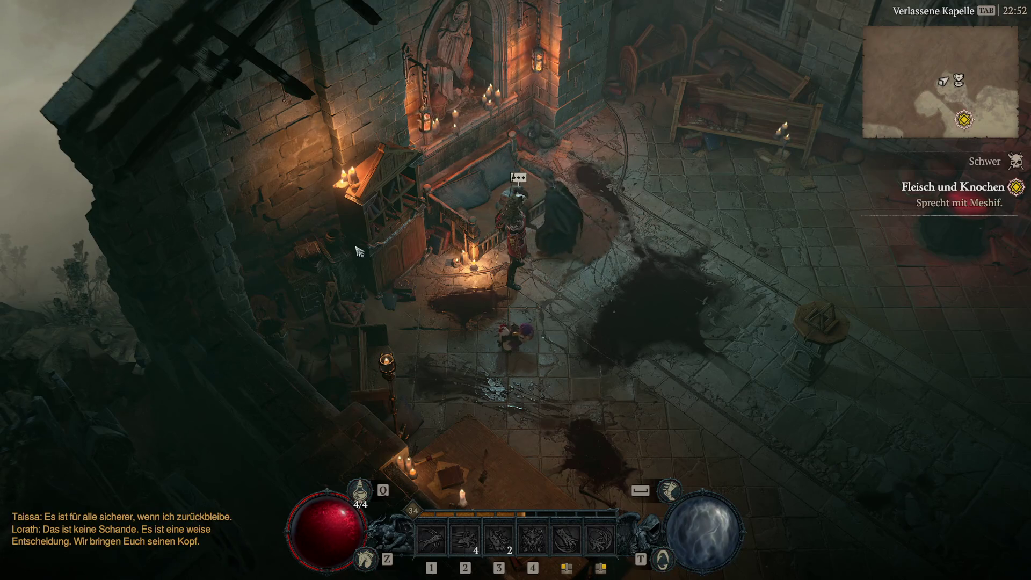
Walk out of the chapel down into Verfluchter Hang and answer Meshif with 'Seid Ihr bereit?'
click(666, 328)
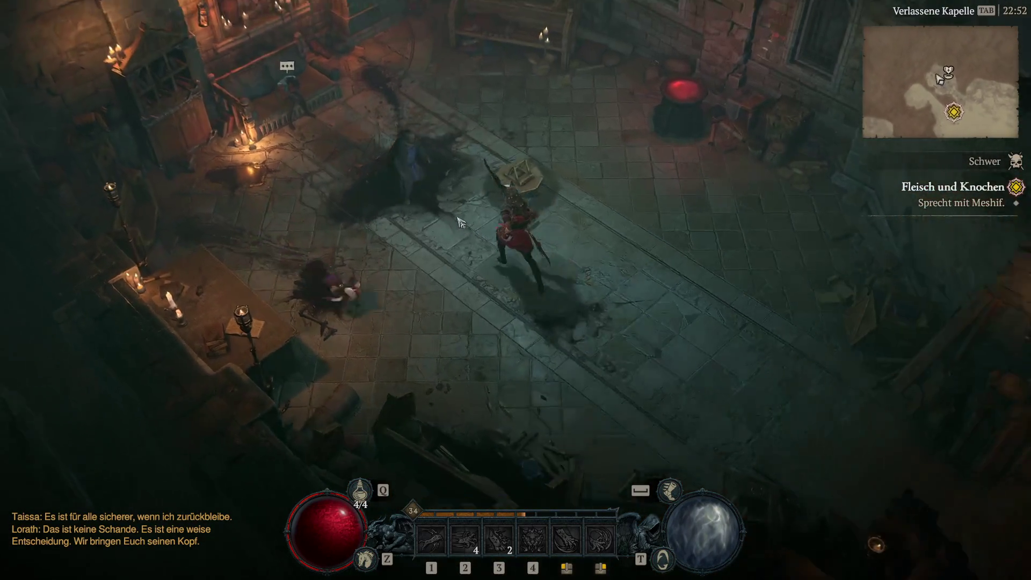
click(571, 354)
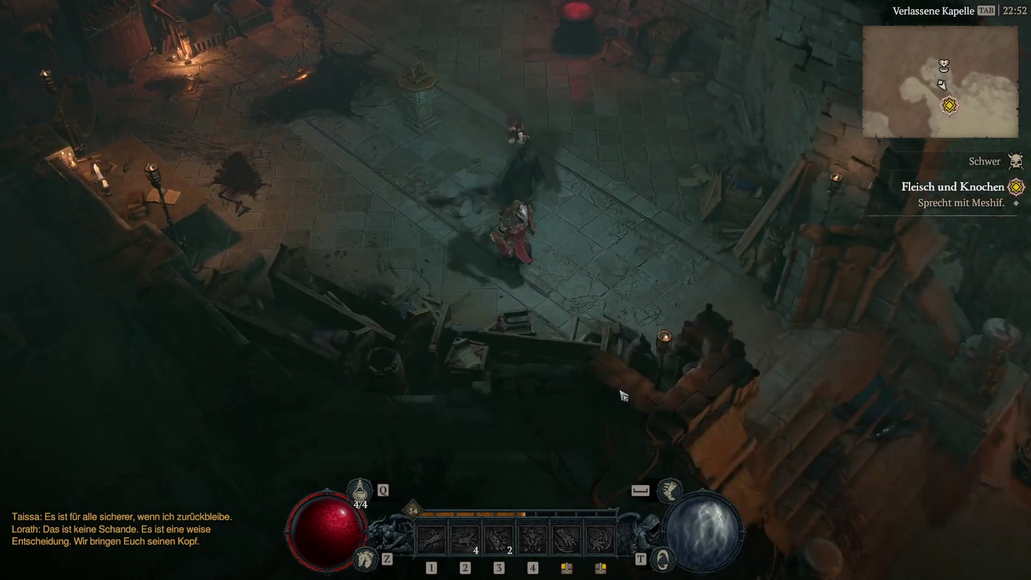
click(624, 395)
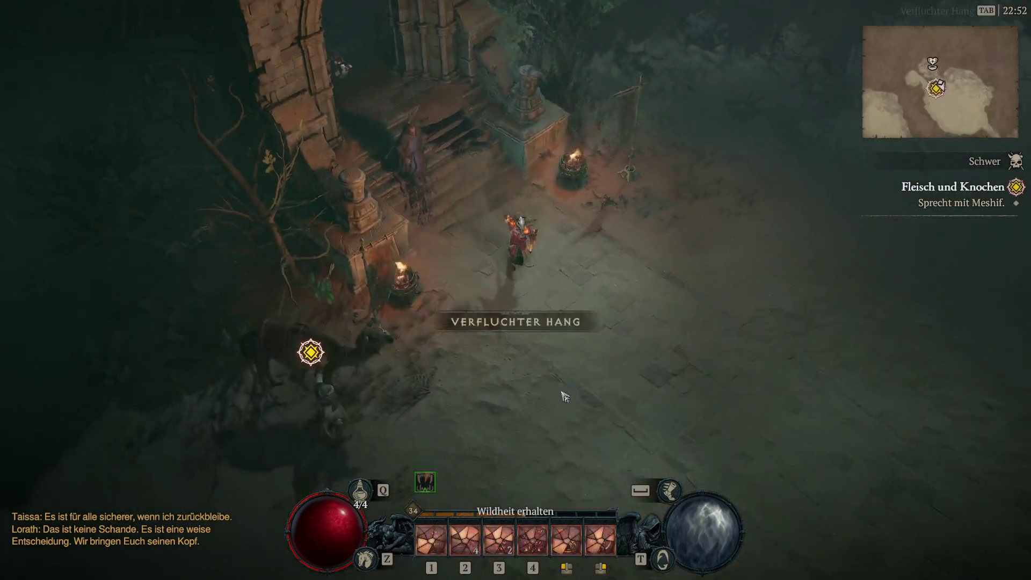
click(312, 354)
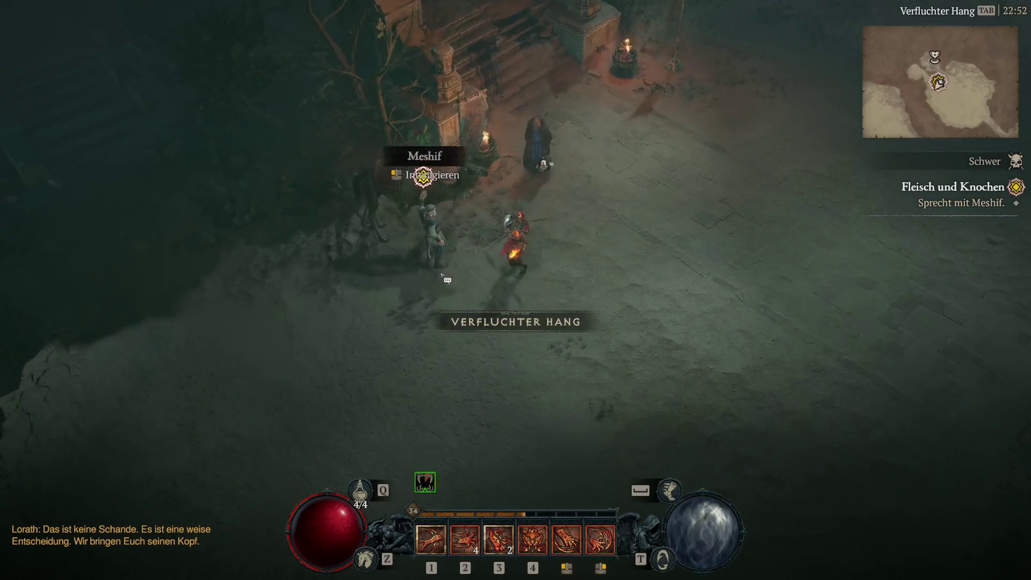
click(232, 238)
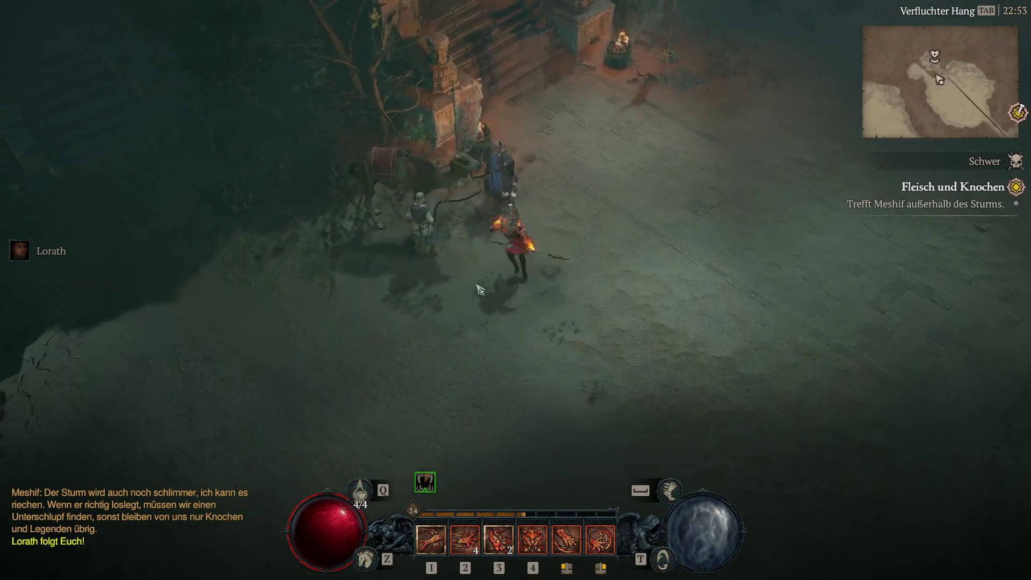
Head toward the stone circle and bring up the Kehjistan world map to check the quest
click(672, 341)
drag(668, 345, 633, 392)
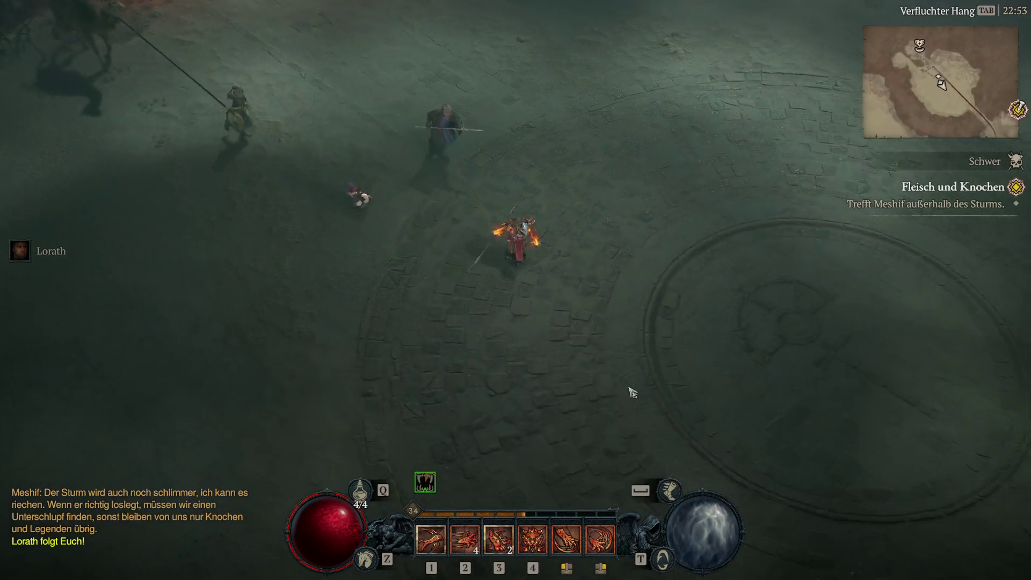
key(Tab)
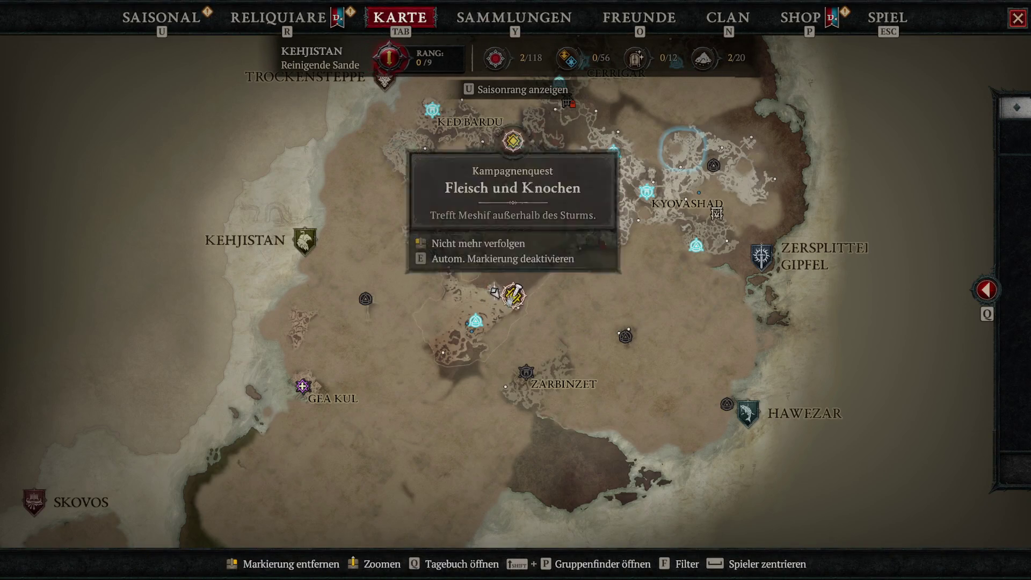
Close the map, mount the horse, and ride onto the cliff bridge in Stille Weite
key(Tab)
click(737, 322)
key(z)
mouse_move(691, 361)
mouse_down()
mouse_move(666, 396)
mouse_move(692, 386)
mouse_move(505, 262)
mouse_up()
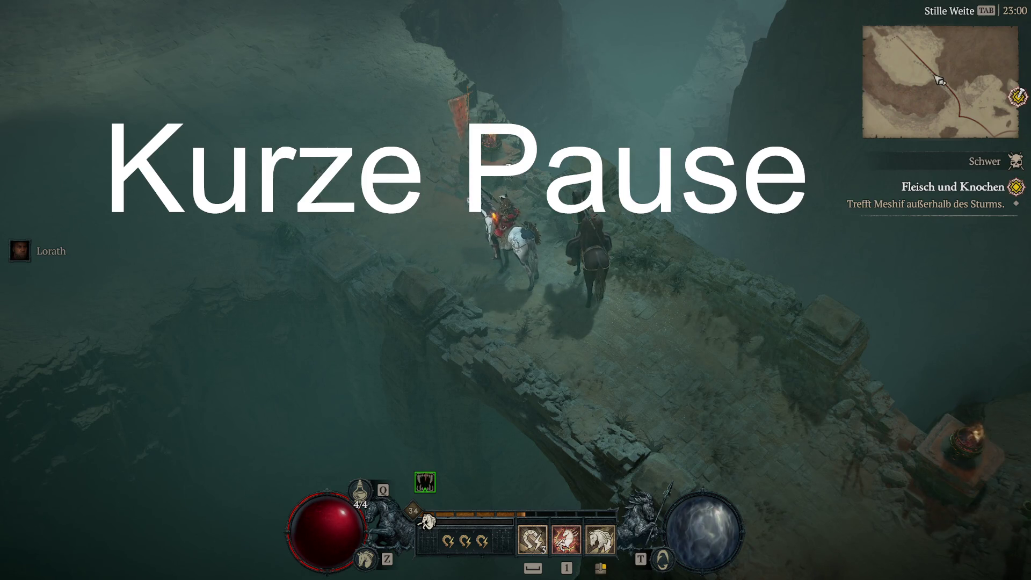
Ride along the Stille Weite bridge toward the objective, dismount, and walk on toward its far end
click(613, 361)
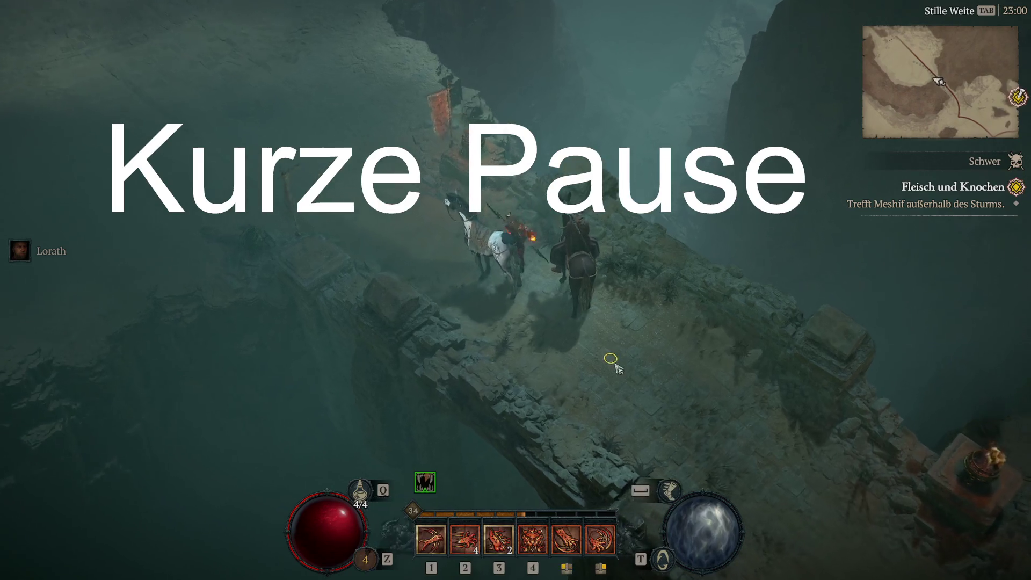
key(z)
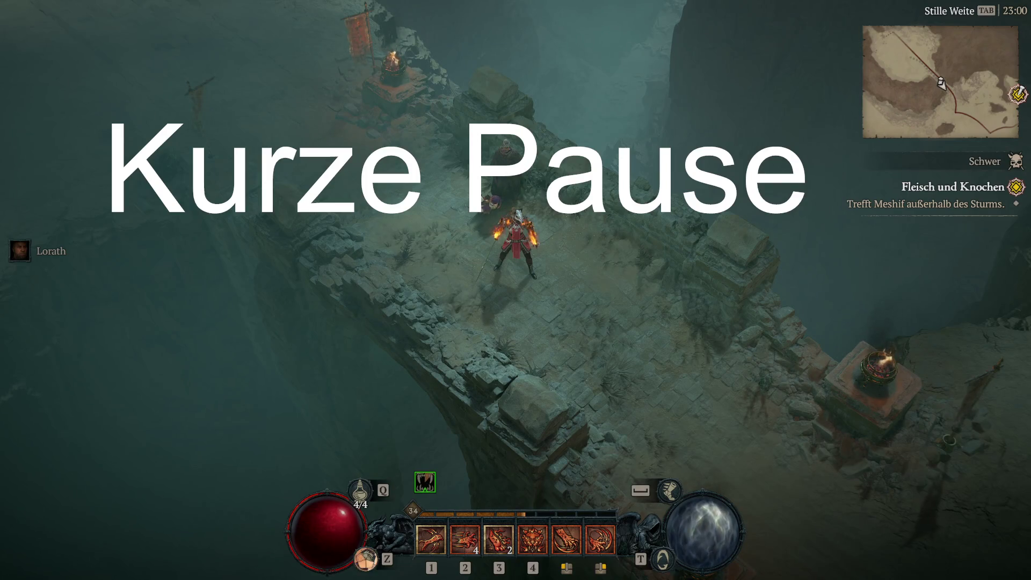
click(641, 308)
click(651, 347)
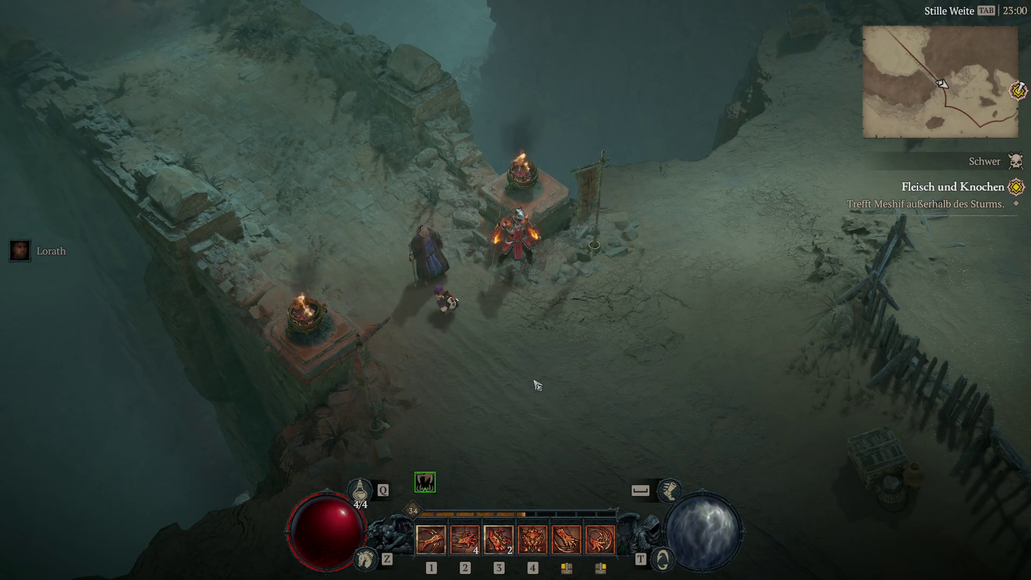
Run down the path and ride on the horse to Meshif's camel caravan outside the storm
mouse_move(633, 361)
mouse_down()
mouse_move(652, 373)
mouse_move(566, 393)
mouse_move(675, 391)
mouse_move(682, 341)
mouse_move(713, 295)
mouse_move(686, 348)
mouse_move(691, 366)
mouse_move(748, 359)
mouse_move(792, 258)
mouse_move(778, 260)
mouse_move(791, 286)
mouse_move(789, 172)
mouse_move(775, 142)
mouse_move(751, 139)
mouse_move(742, 258)
mouse_move(716, 177)
mouse_up()
key(z)
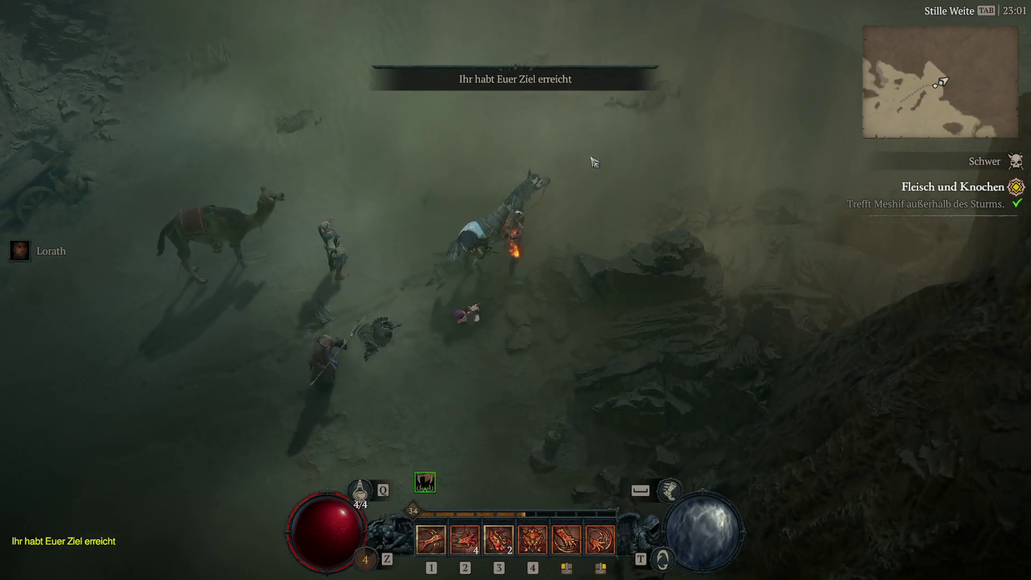
Dismount beside the caravan and ask Meshif why he stopped
click(437, 179)
click(411, 300)
click(242, 326)
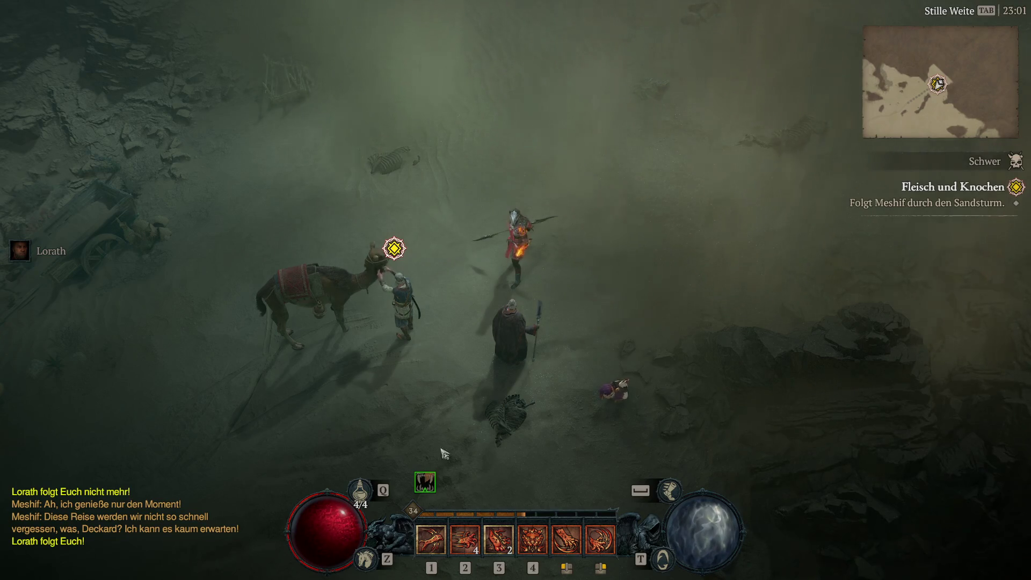
Follow Meshif's camel as the caravan sets off into Reinigende Sande
click(428, 460)
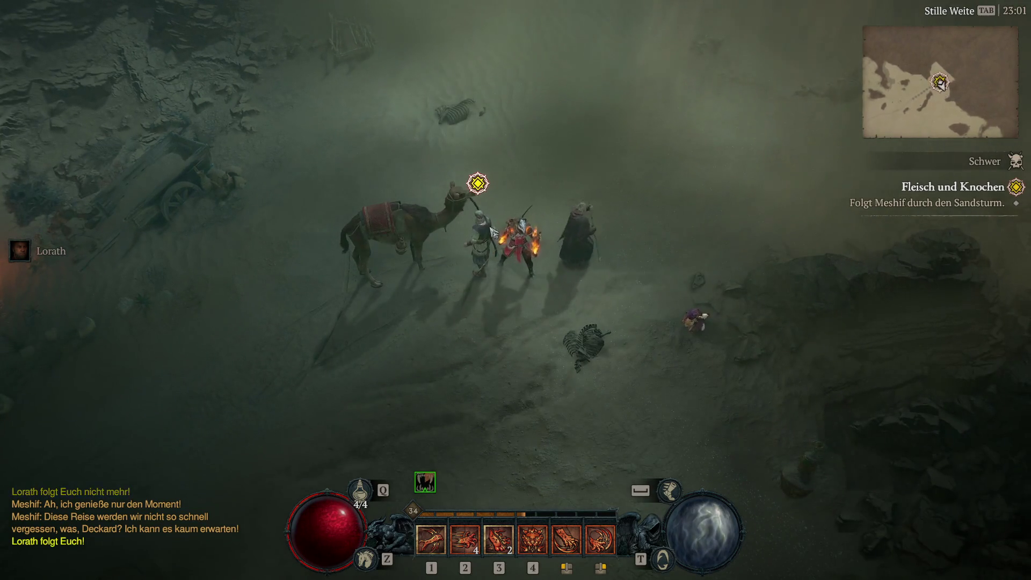
click(435, 242)
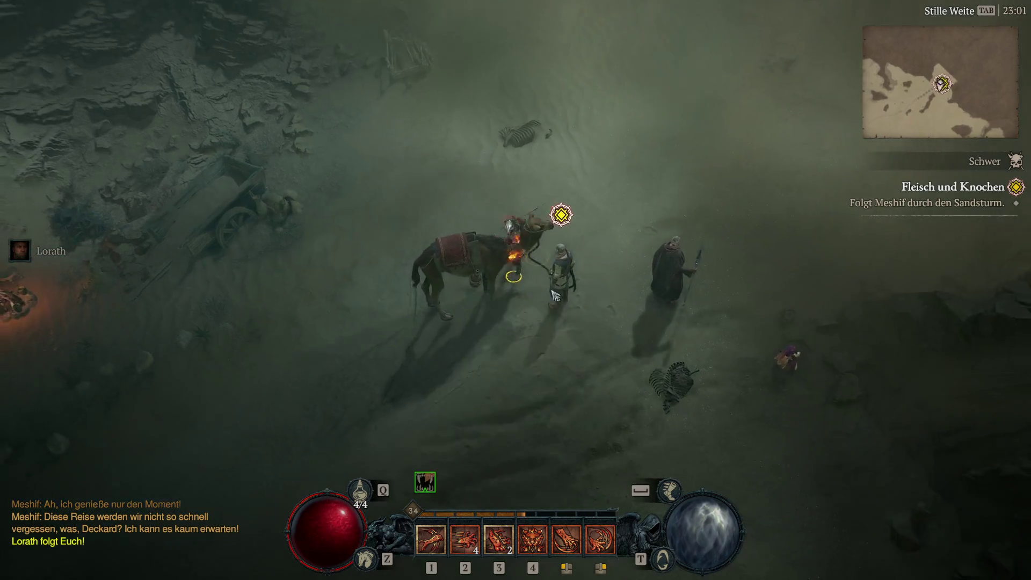
click(564, 156)
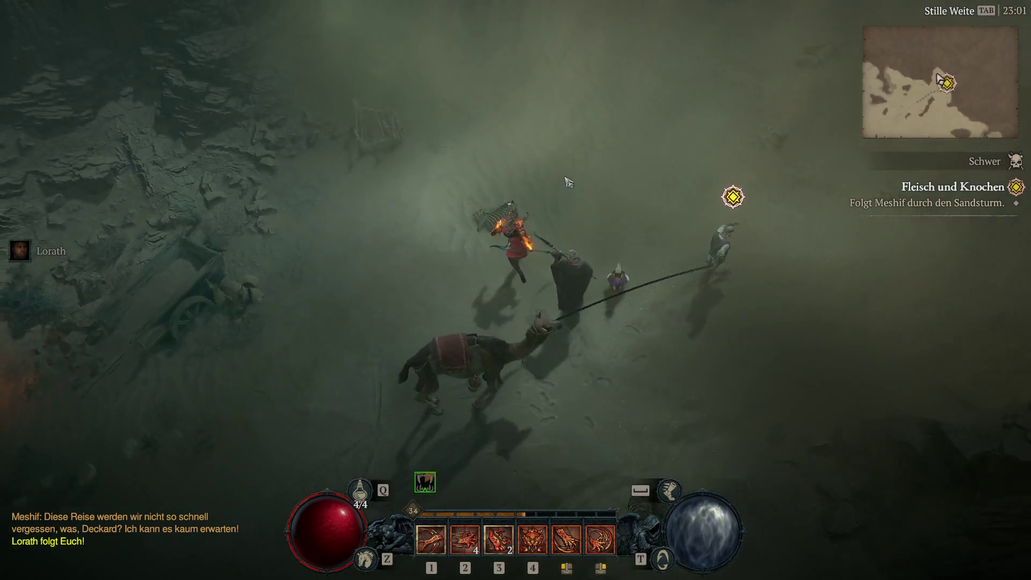
click(588, 314)
click(638, 269)
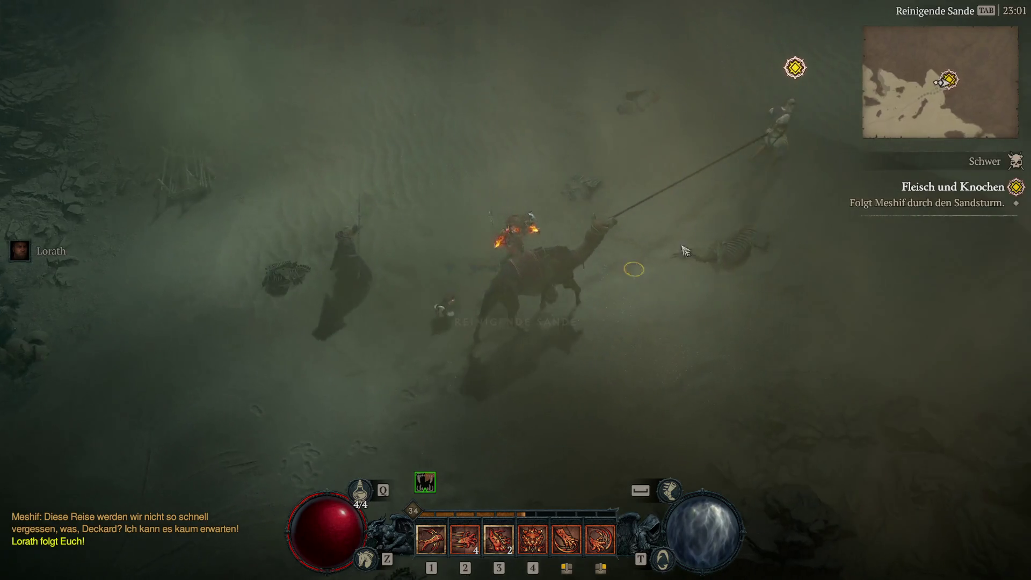
Follow Meshif into the sandstorm, kill the first Skorpion, and run up the dune after him
click(538, 194)
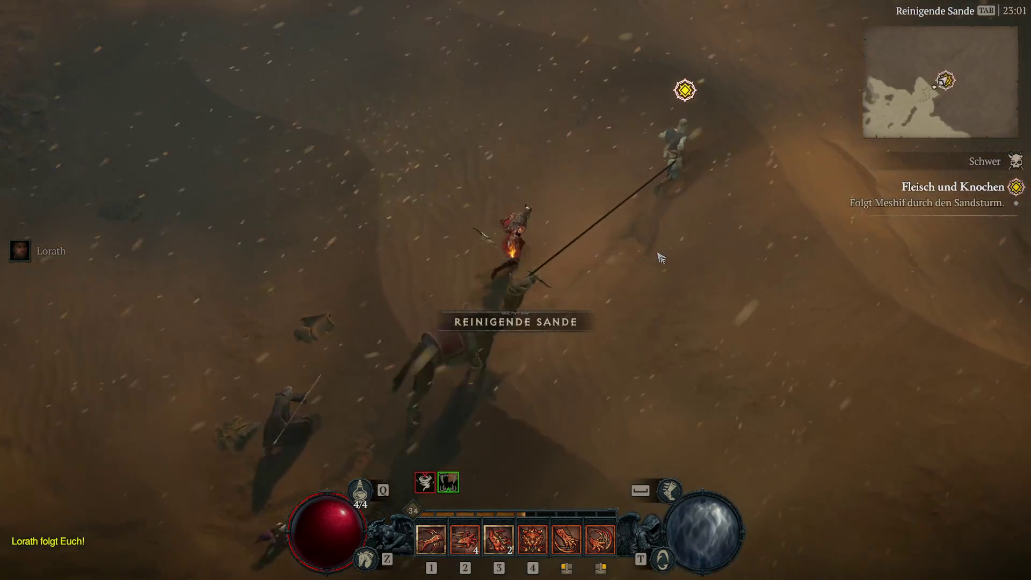
click(598, 146)
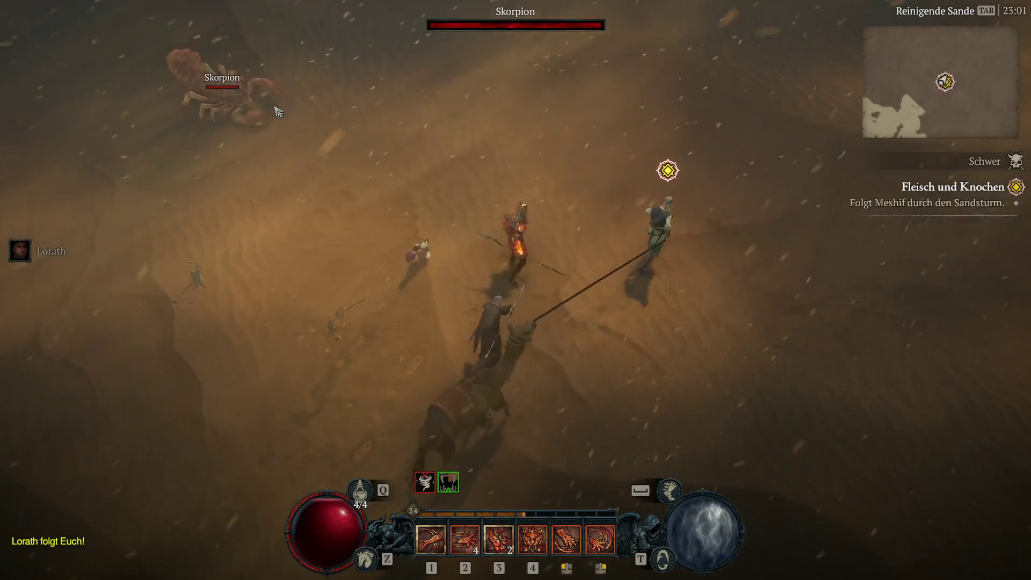
click(262, 111)
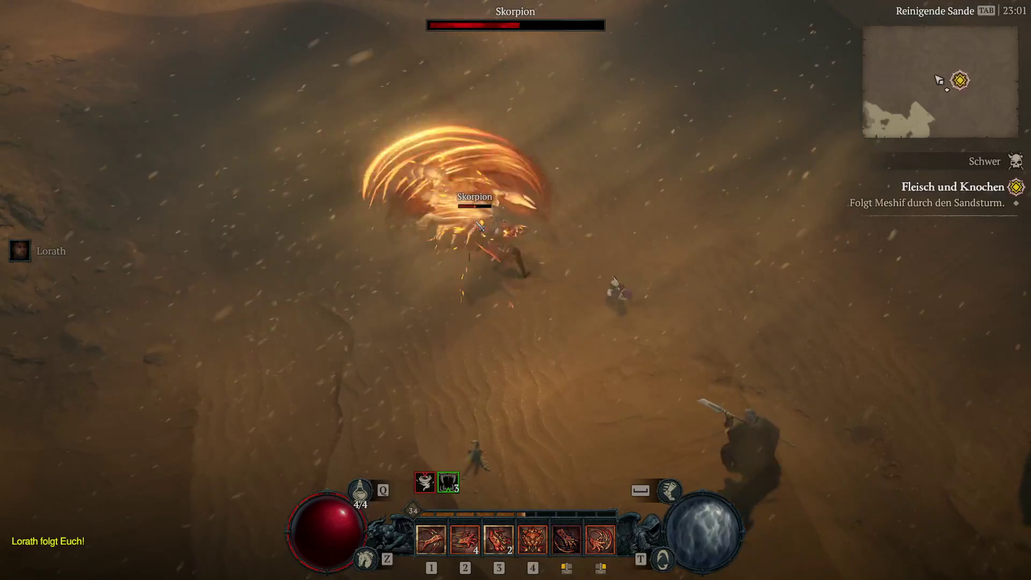
click(797, 324)
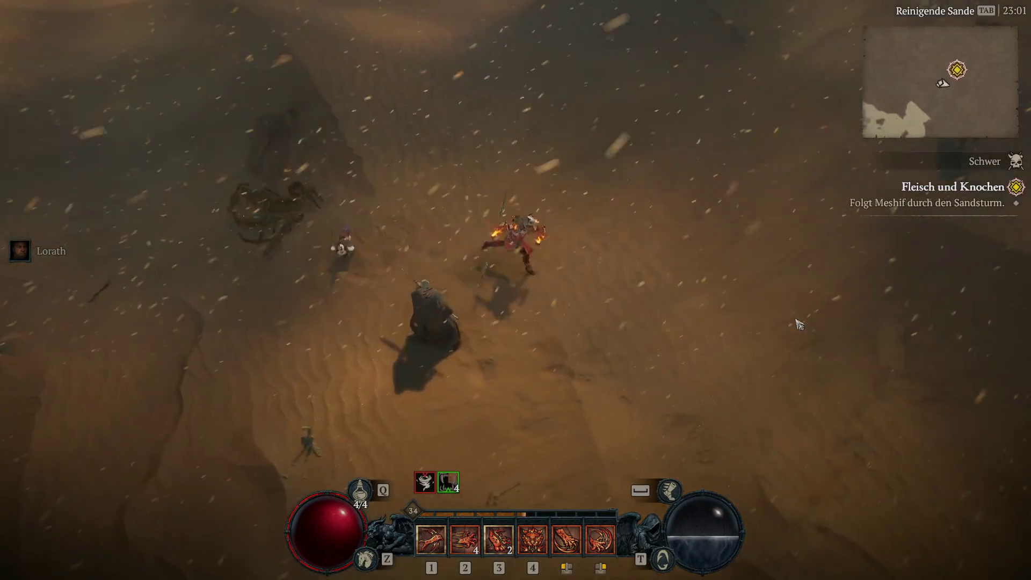
mouse_move(811, 236)
mouse_down()
mouse_move(776, 150)
mouse_move(486, 65)
mouse_move(381, 86)
mouse_move(329, 115)
mouse_move(346, 146)
mouse_move(479, 140)
mouse_move(538, 258)
mouse_move(440, 277)
mouse_move(154, 299)
mouse_move(166, 362)
mouse_move(216, 237)
mouse_move(221, 248)
mouse_up()
Kill the second Skorpion with fire and melee attacks, then run after Meshif
right_click(541, 268)
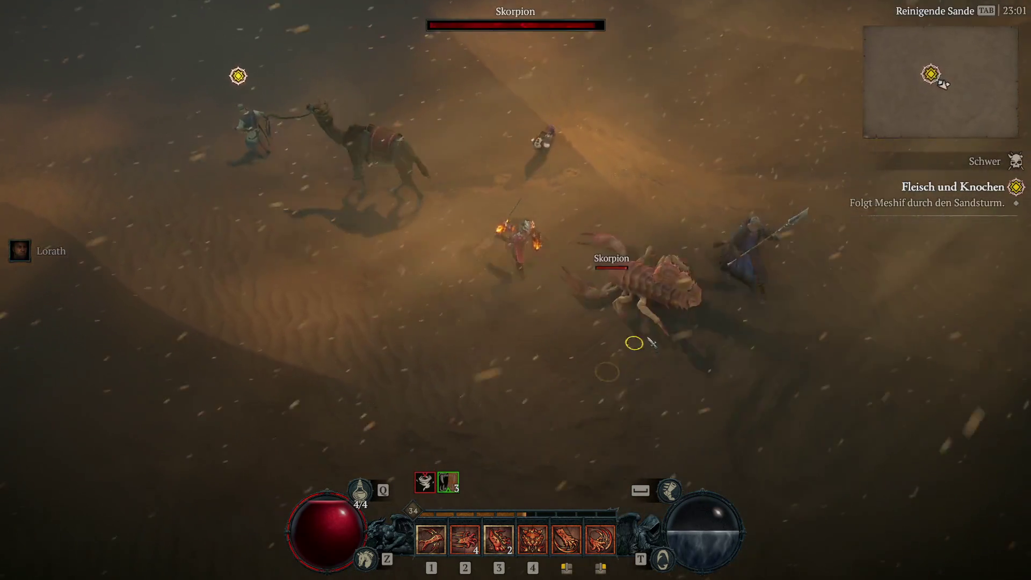
click(576, 263)
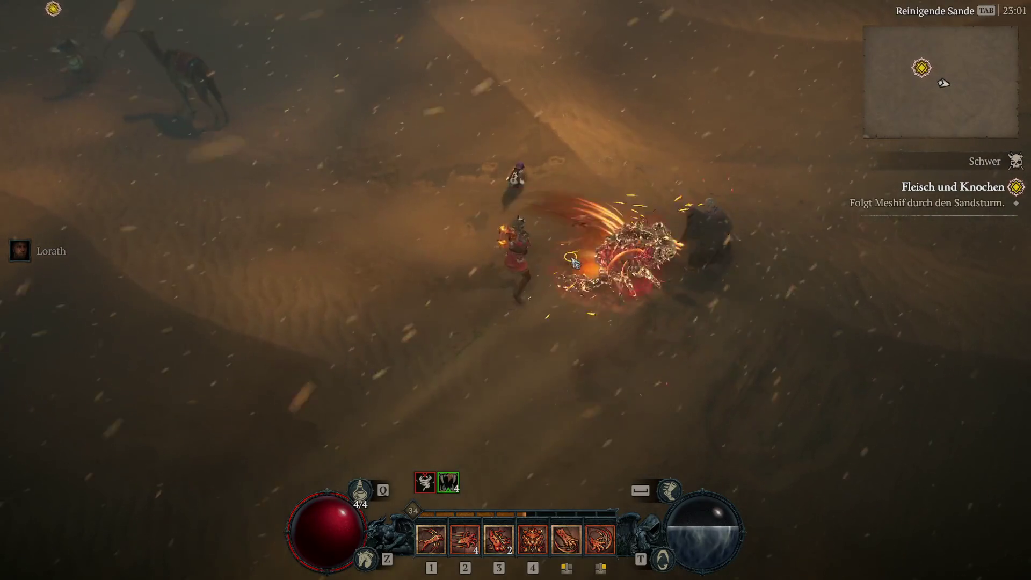
mouse_move(190, 161)
mouse_down()
mouse_move(162, 133)
mouse_move(219, 202)
mouse_move(267, 154)
mouse_move(292, 198)
mouse_up()
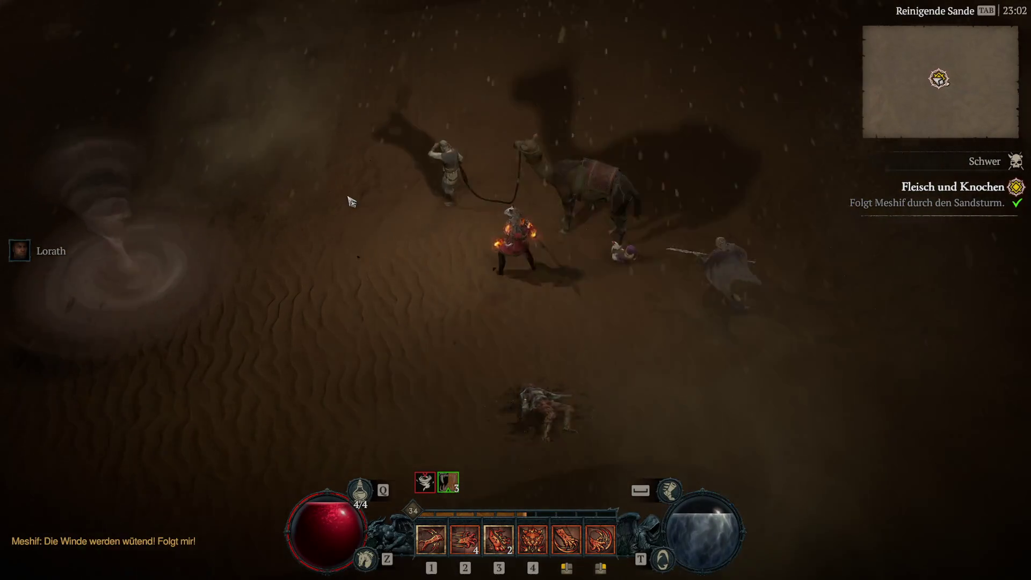
Walk through the storm after Meshif and his camel until catching up with the caravan
click(340, 206)
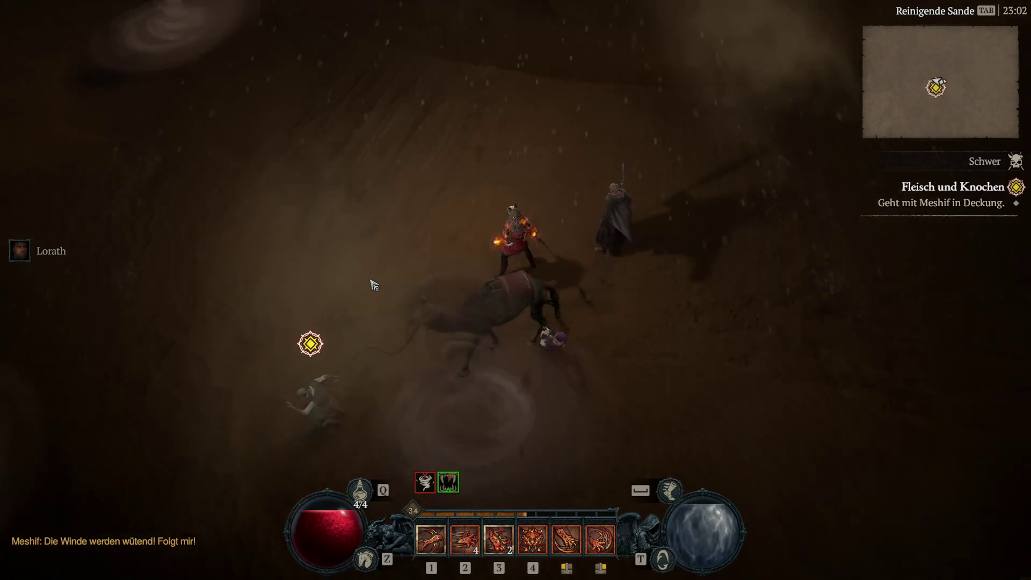
click(371, 282)
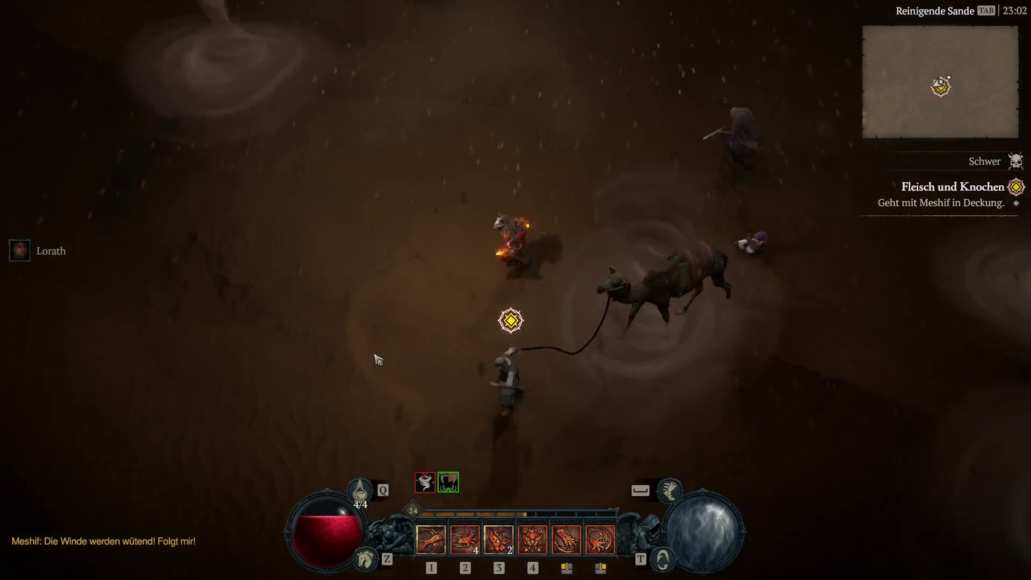
mouse_move(378, 360)
mouse_down()
mouse_move(435, 408)
mouse_move(357, 338)
mouse_move(394, 246)
mouse_move(427, 273)
mouse_move(602, 297)
mouse_move(410, 276)
mouse_move(495, 323)
mouse_move(511, 320)
mouse_up()
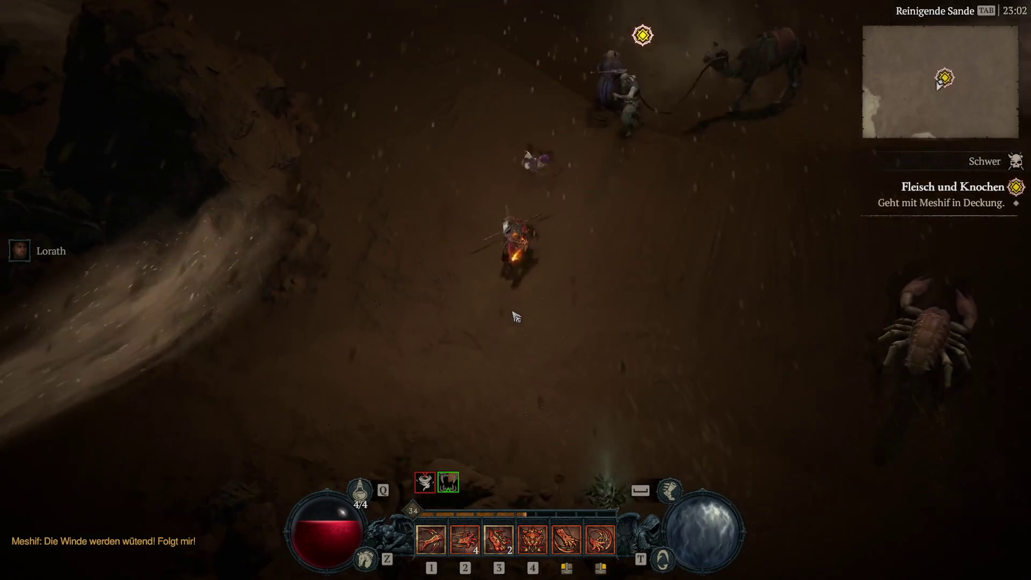
click(747, 75)
mouse_move(425, 482)
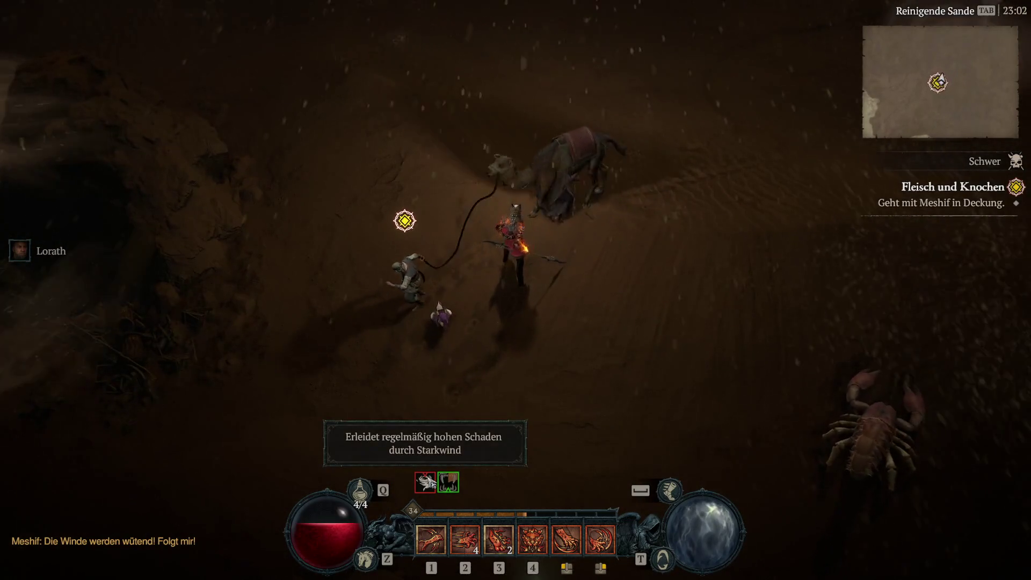